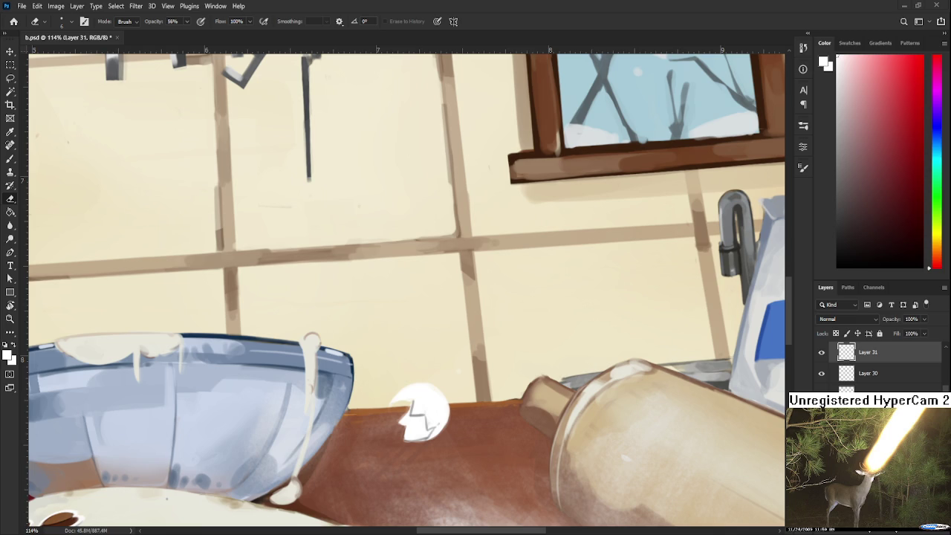
Sample the eggshell's whites and the brown counter colour, switching between Brush and Eraser
{"action": "key", "text": "b"}
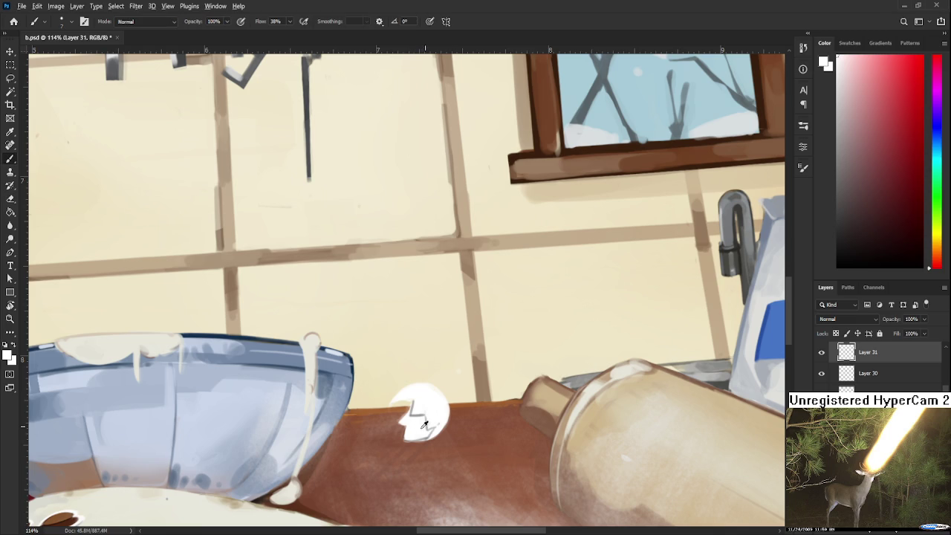
{"action": "left_click", "coordinate": [430, 430], "text": "alt"}
{"action": "mouse_move", "coordinate": [428, 426]}
{"action": "left_mouse_down", "text": "alt"}
{"action": "mouse_move", "coordinate": [419, 410]}
{"action": "mouse_move", "coordinate": [430, 430]}
{"action": "left_mouse_up", "text": "alt"}
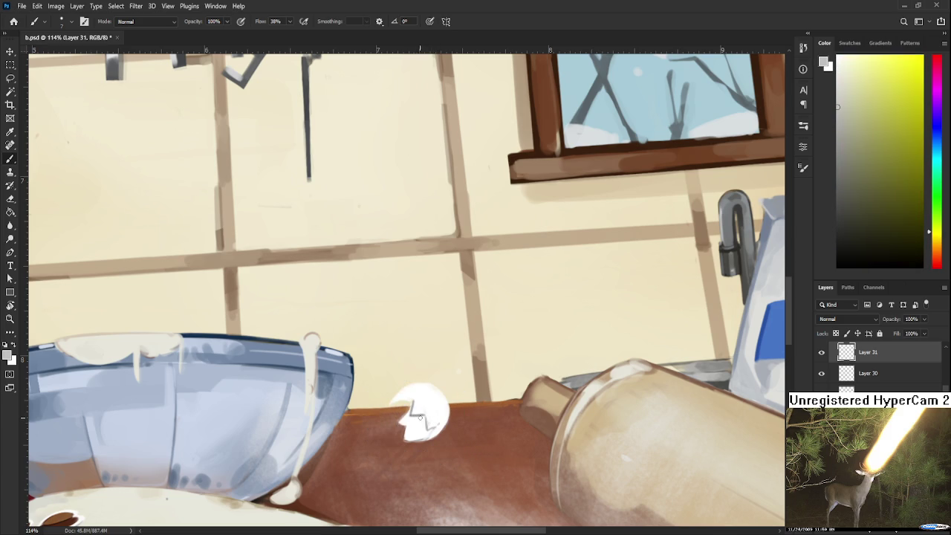
{"action": "left_click", "coordinate": [432, 429], "text": "alt"}
{"action": "left_click", "coordinate": [437, 422], "text": "alt"}
{"action": "left_click", "coordinate": [403, 414], "text": "alt"}
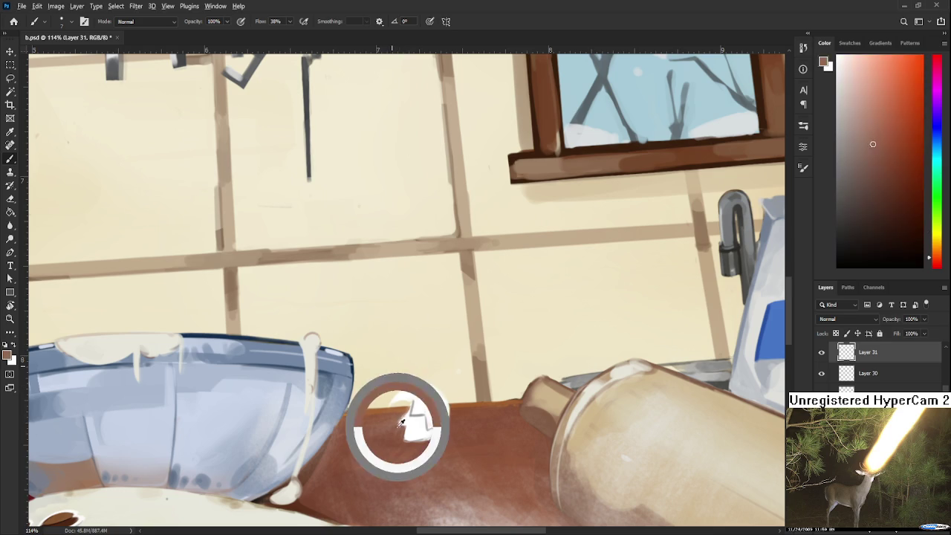
{"action": "key", "text": "e"}
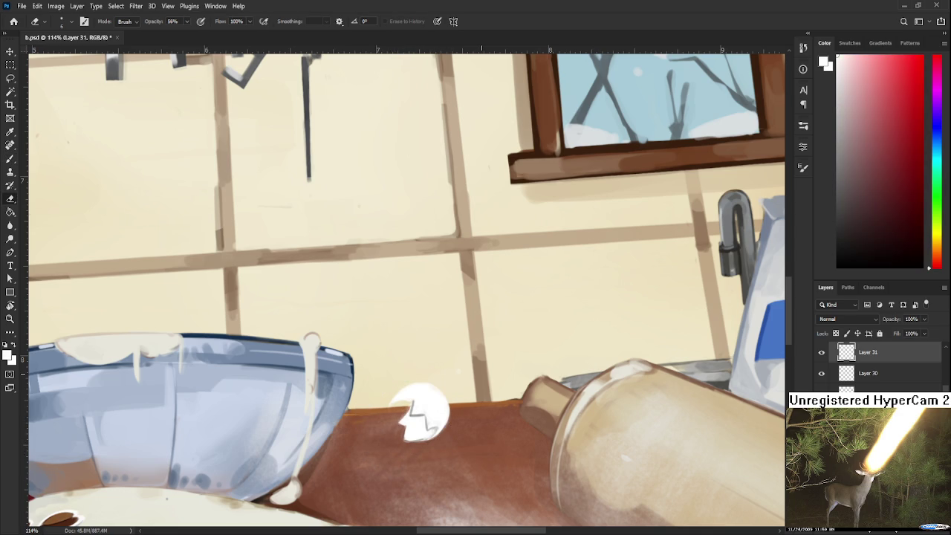
Zoom out to check the composition, then pick a light bluish grey near the eggshell
{"action": "scroll", "coordinate": [473, 367], "scroll_direction": "down", "scroll_amount": 5}
{"action": "scroll", "coordinate": [420, 398], "scroll_direction": "up", "scroll_amount": 4}
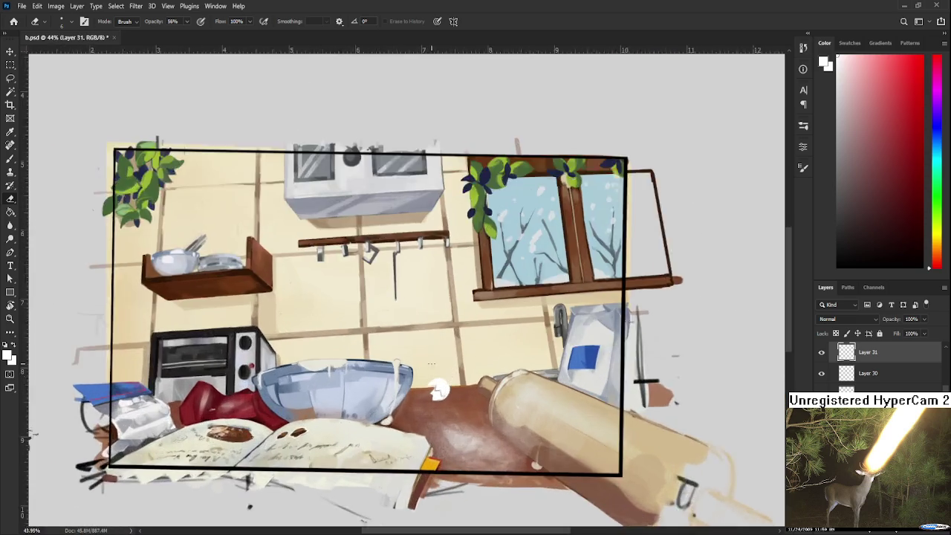
{"action": "scroll", "coordinate": [420, 397], "scroll_direction": "up", "scroll_amount": 2}
{"action": "key", "text": "b"}
{"action": "left_click", "coordinate": [391, 363], "text": "alt"}
{"action": "mouse_move", "coordinate": [450, 369]}
{"action": "left_mouse_down"}
{"action": "mouse_move", "coordinate": [404, 377]}
{"action": "mouse_move", "coordinate": [405, 403]}
{"action": "mouse_move", "coordinate": [414, 406]}
{"action": "left_mouse_up"}
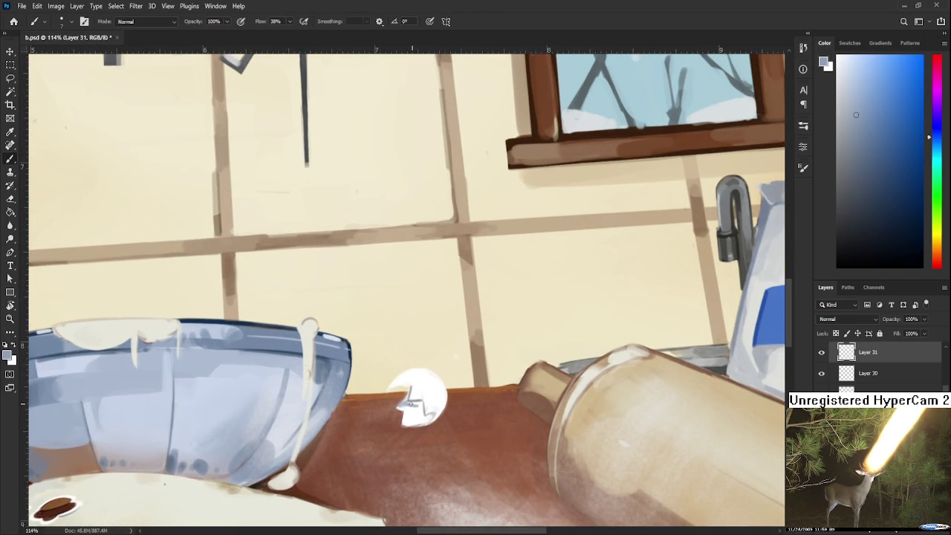
Enlarge the brush, sample lighter bluish greys for the eggshell, and tilt the view about 46°
{"action": "left_click", "coordinate": [409, 409], "text": "alt"}
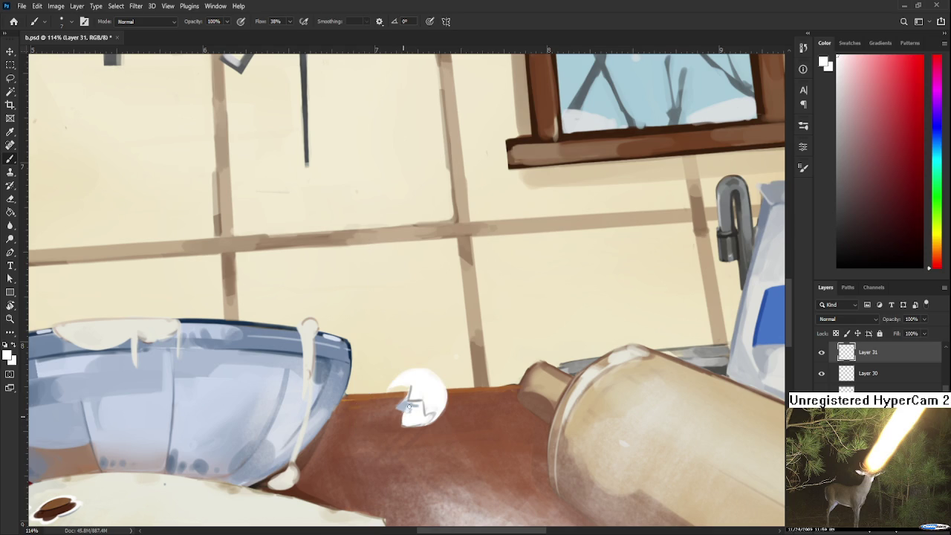
{"action": "left_click", "coordinate": [402, 401], "text": "alt"}
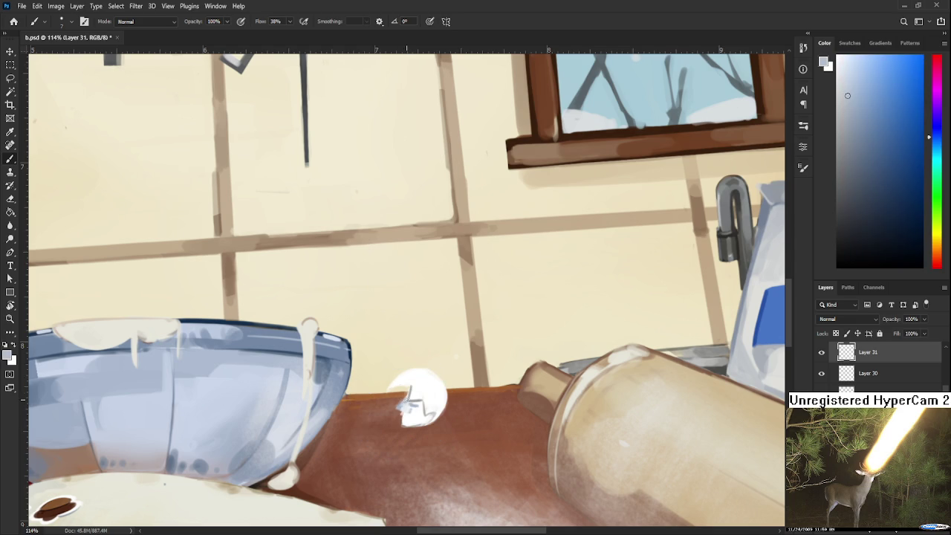
{"action": "key", "text": "bracketright"}
{"action": "left_click", "coordinate": [419, 405], "text": "alt"}
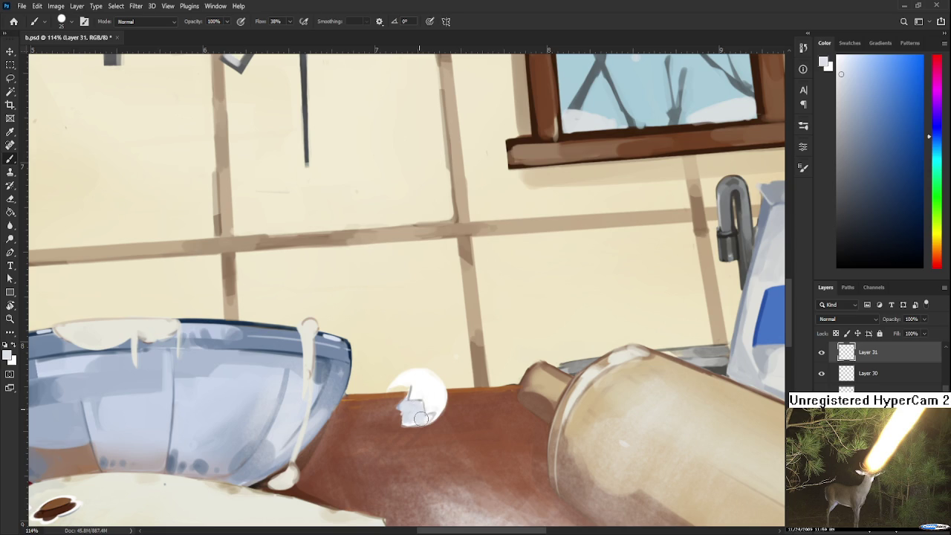
{"action": "key", "text": "e"}
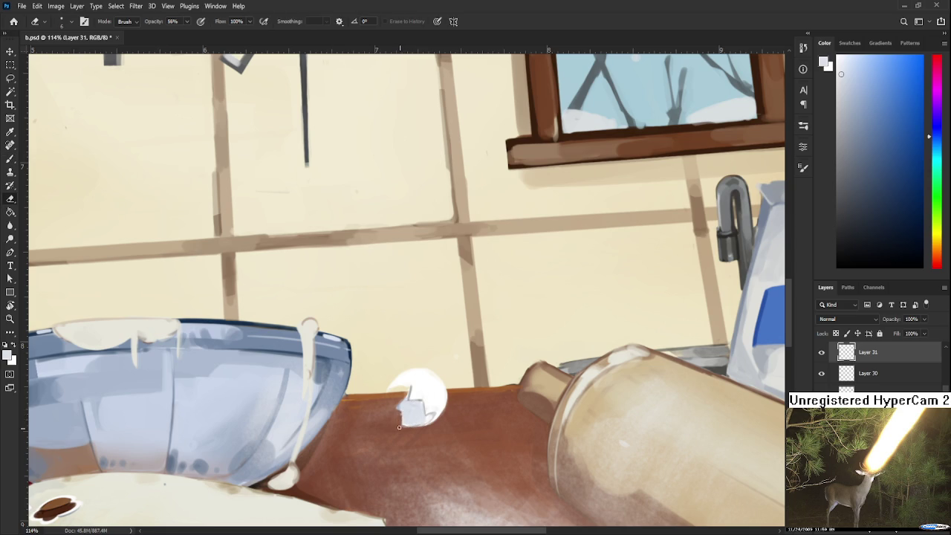
{"action": "key", "text": "r"}
{"action": "left_click_drag", "start_coordinate": [399, 426], "coordinate": [350, 441]}
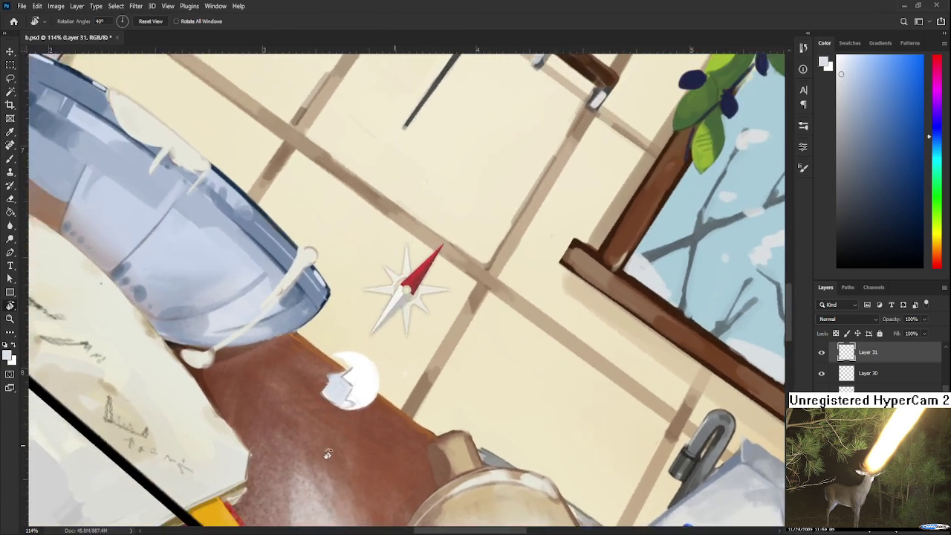
{"action": "key", "text": "e"}
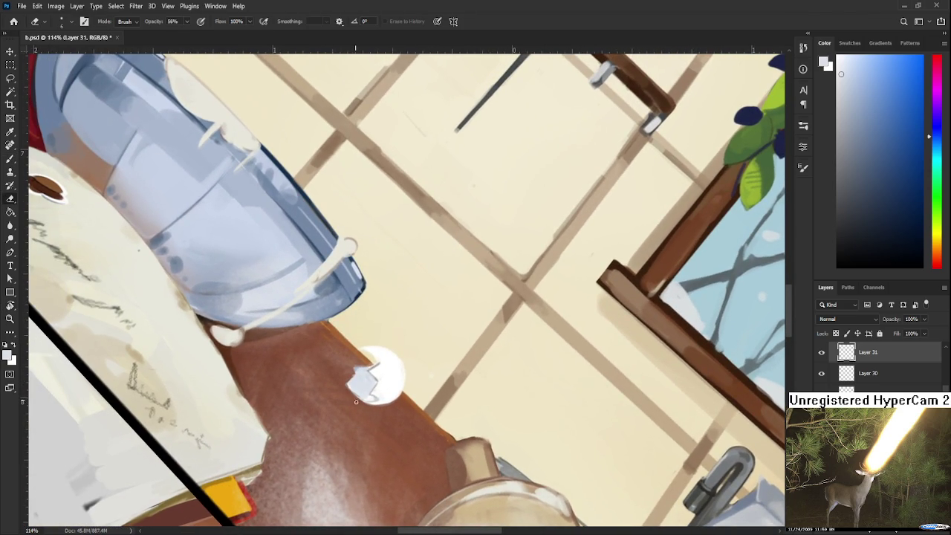
{"action": "key", "text": "b"}
{"action": "key", "text": "r"}
{"action": "left_click_drag", "start_coordinate": [355, 375], "coordinate": [482, 383]}
{"action": "scroll", "coordinate": [467, 377], "scroll_direction": "down", "scroll_amount": 2}
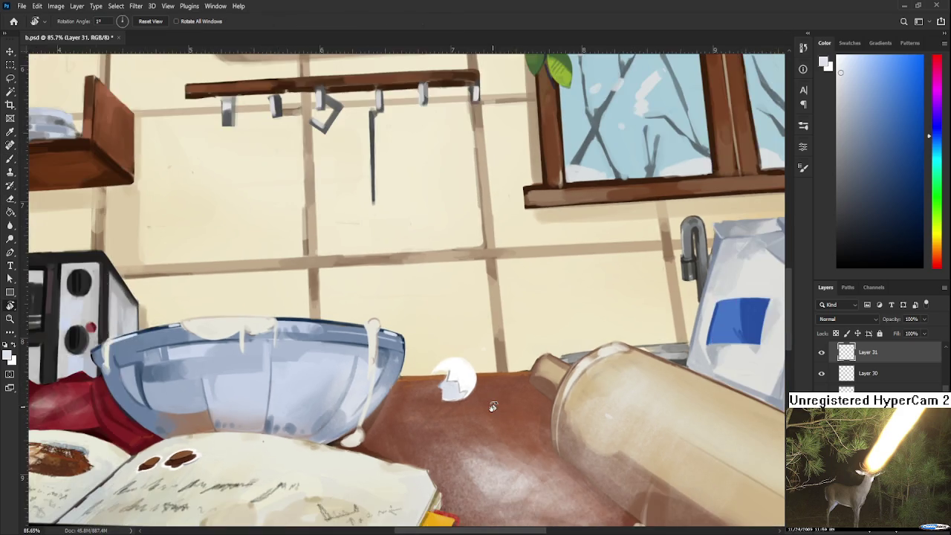
{"action": "scroll", "coordinate": [467, 377], "scroll_direction": "down", "scroll_amount": 3}
{"action": "scroll", "coordinate": [467, 377], "scroll_direction": "up", "scroll_amount": 1}
{"action": "scroll", "coordinate": [467, 377], "scroll_direction": "up", "scroll_amount": 5}
{"action": "scroll", "coordinate": [466, 377], "scroll_direction": "up", "scroll_amount": 2}
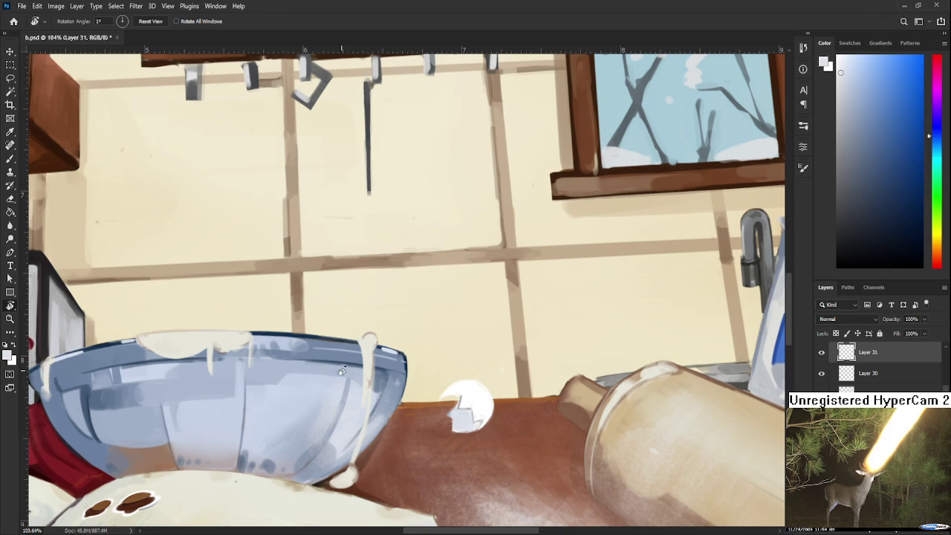
Paint a dark navy zigzag crack on the eggshell with a size 6 brush
{"action": "left_click_drag", "start_coordinate": [432, 380], "coordinate": [393, 345]}
{"action": "key", "text": "b"}
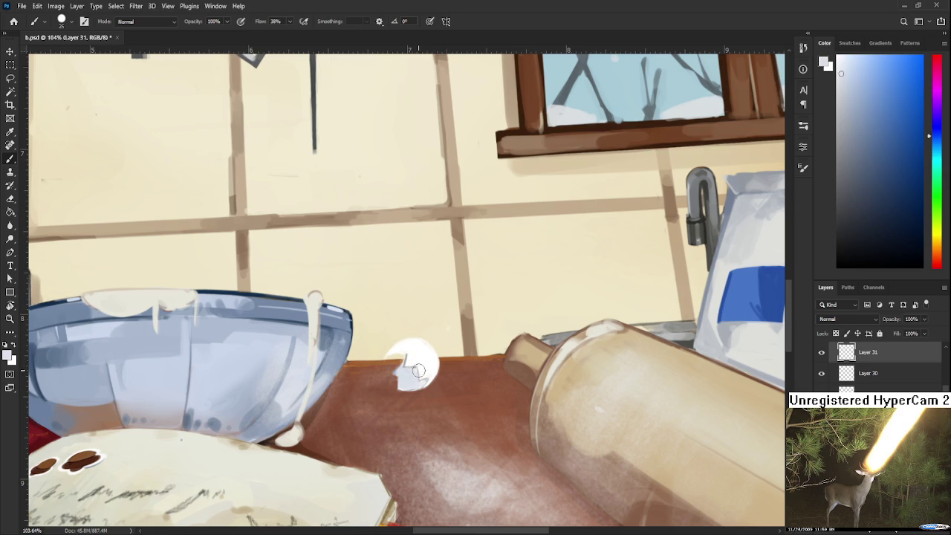
{"action": "left_click", "coordinate": [422, 362], "text": "alt"}
{"action": "left_click", "coordinate": [357, 380], "text": "alt"}
{"action": "left_click", "coordinate": [352, 313], "text": "alt"}
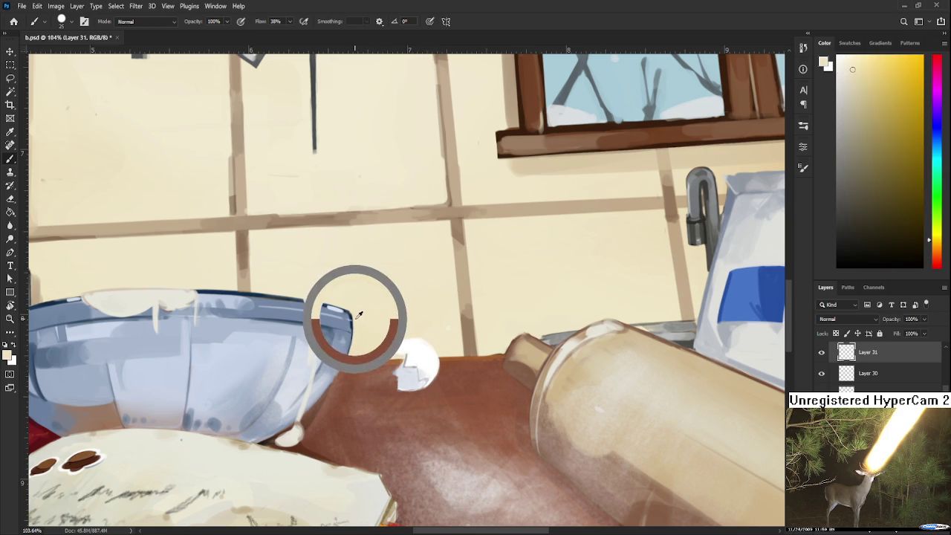
{"action": "key", "text": "bracketleft"}
{"action": "key", "text": "bracketleft"}
{"action": "key", "text": "bracketleft"}
{"action": "mouse_move", "coordinate": [415, 369]}
{"action": "left_mouse_down"}
{"action": "mouse_move", "coordinate": [424, 383]}
{"action": "mouse_move", "coordinate": [430, 369]}
{"action": "mouse_move", "coordinate": [407, 371]}
{"action": "left_mouse_up"}
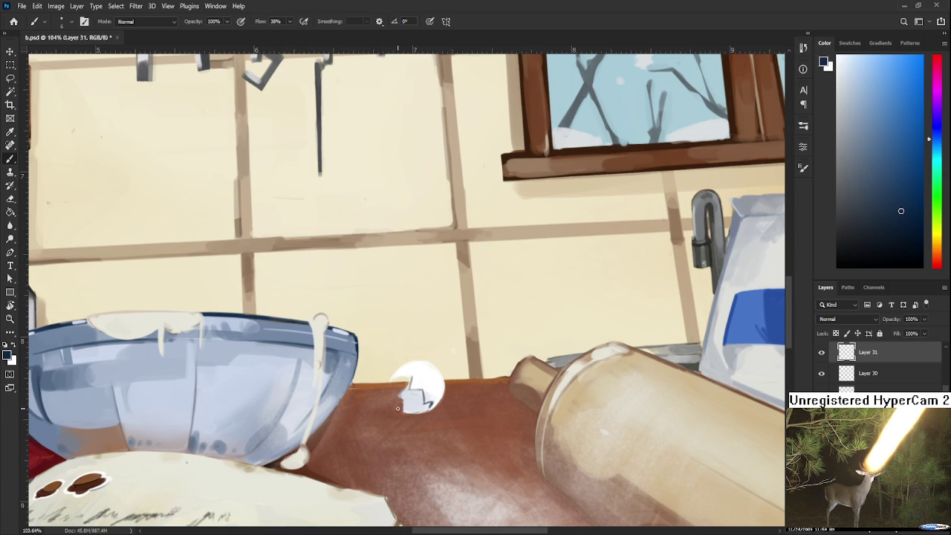
Shade the eggshell's broken inside with sampled blue-grey and near-white tones
{"action": "left_click_drag", "start_coordinate": [418, 389], "coordinate": [442, 374]}
{"action": "left_click", "coordinate": [443, 375], "text": "alt"}
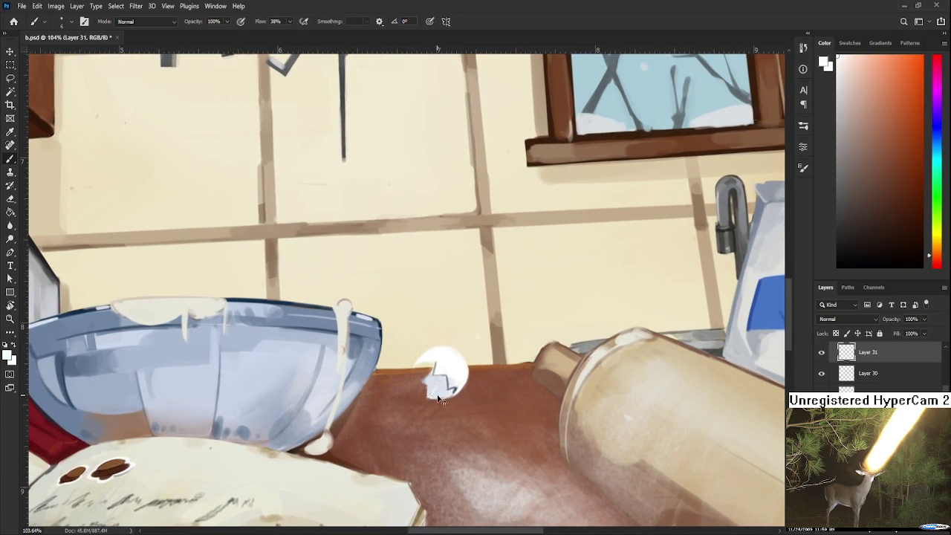
{"action": "left_click", "coordinate": [455, 388], "text": "alt"}
{"action": "left_click", "coordinate": [449, 385], "text": "alt"}
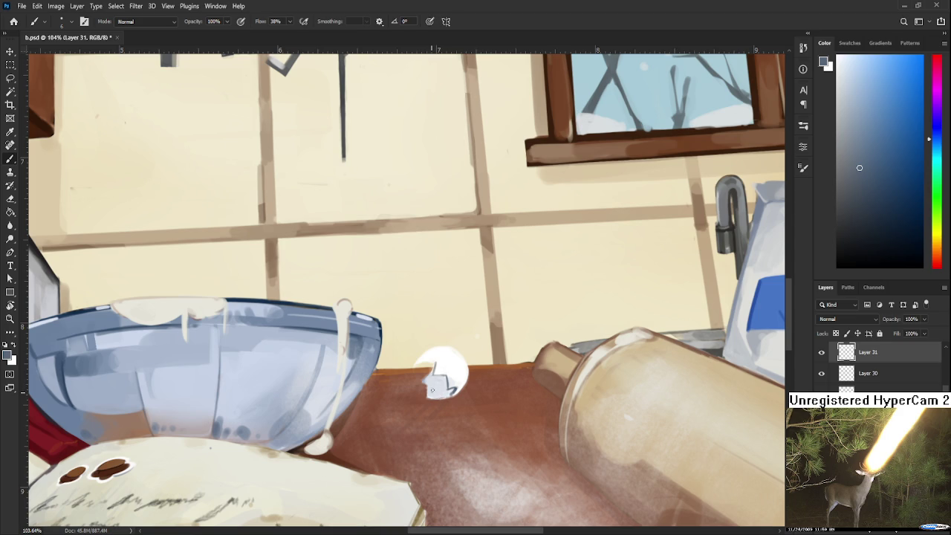
{"action": "left_click", "coordinate": [438, 387], "text": "alt"}
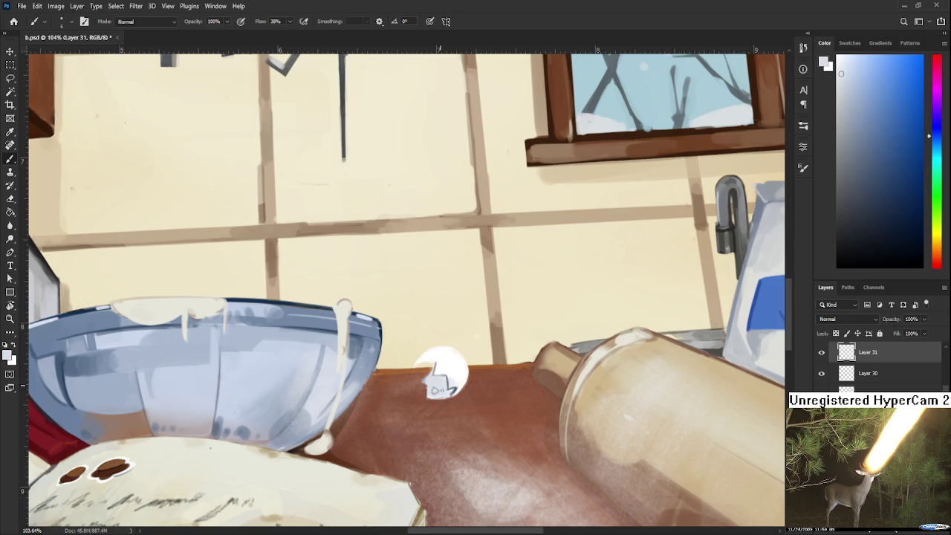
{"action": "left_click", "coordinate": [438, 383], "text": "alt"}
{"action": "left_click", "coordinate": [448, 388], "text": "alt"}
{"action": "left_click", "coordinate": [447, 385], "text": "alt"}
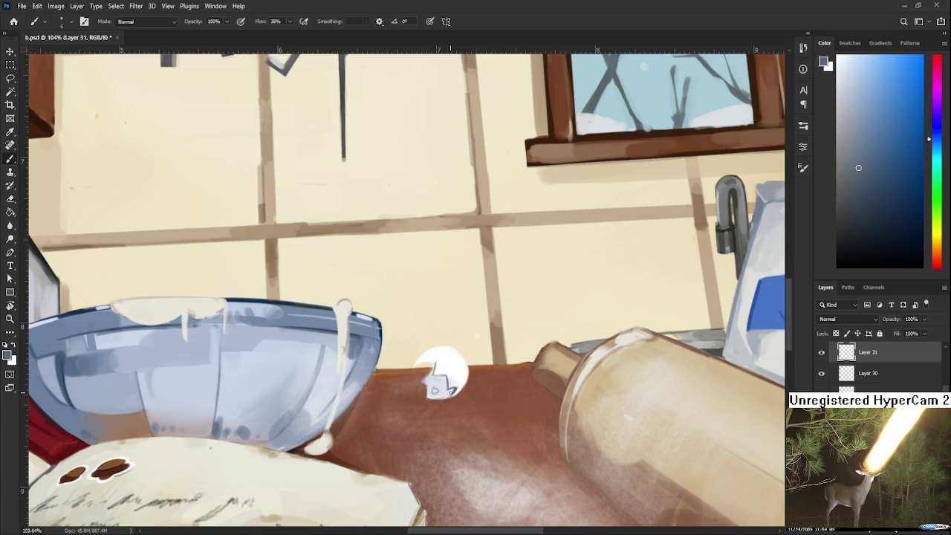
{"action": "left_click_drag", "start_coordinate": [442, 377], "coordinate": [448, 397]}
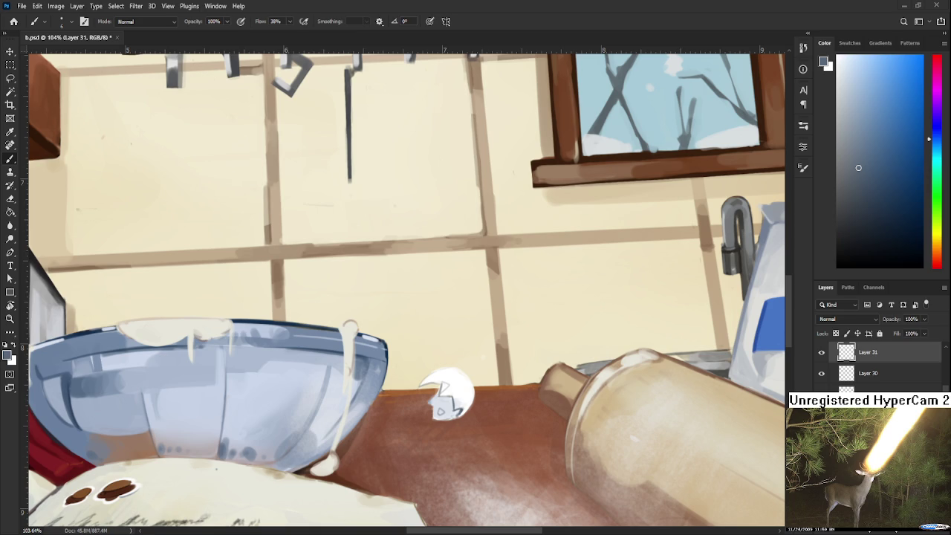
Zoom out and back in to review the counter around the eggshell
{"action": "scroll", "coordinate": [495, 463], "scroll_direction": "down", "scroll_amount": 3}
{"action": "scroll", "coordinate": [495, 463], "scroll_direction": "down", "scroll_amount": 3}
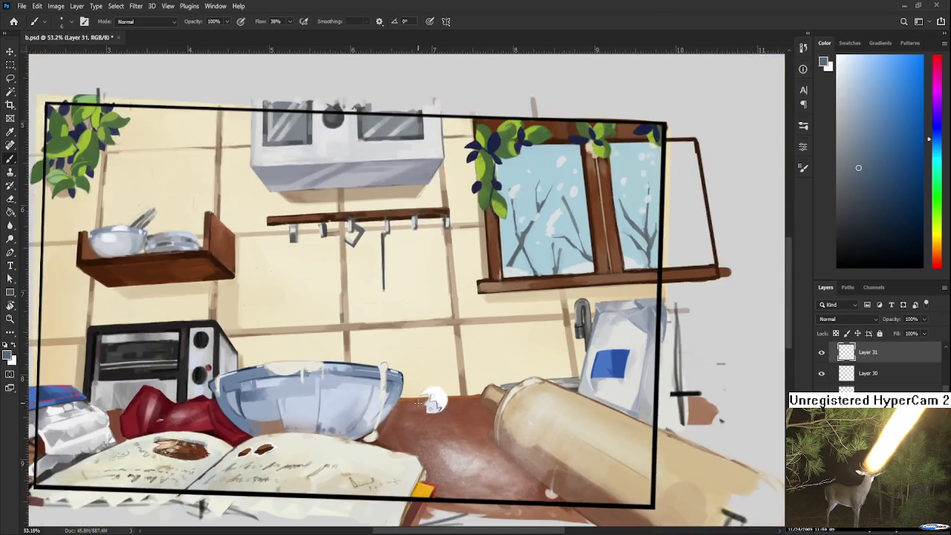
{"action": "scroll", "coordinate": [495, 463], "scroll_direction": "down", "scroll_amount": 3}
{"action": "scroll", "coordinate": [496, 463], "scroll_direction": "down", "scroll_amount": 2}
{"action": "scroll", "coordinate": [495, 463], "scroll_direction": "up", "scroll_amount": 1}
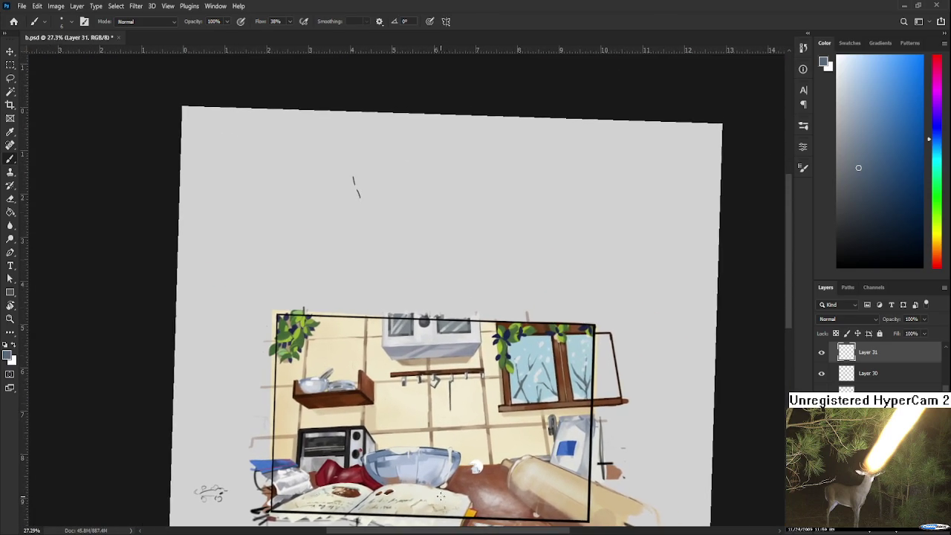
{"action": "scroll", "coordinate": [520, 490], "scroll_direction": "up", "scroll_amount": 4}
{"action": "scroll", "coordinate": [565, 520], "scroll_direction": "up", "scroll_amount": 4}
{"action": "scroll", "coordinate": [550, 512], "scroll_direction": "up", "scroll_amount": 1}
{"action": "scroll", "coordinate": [520, 475], "scroll_direction": "up", "scroll_amount": 1}
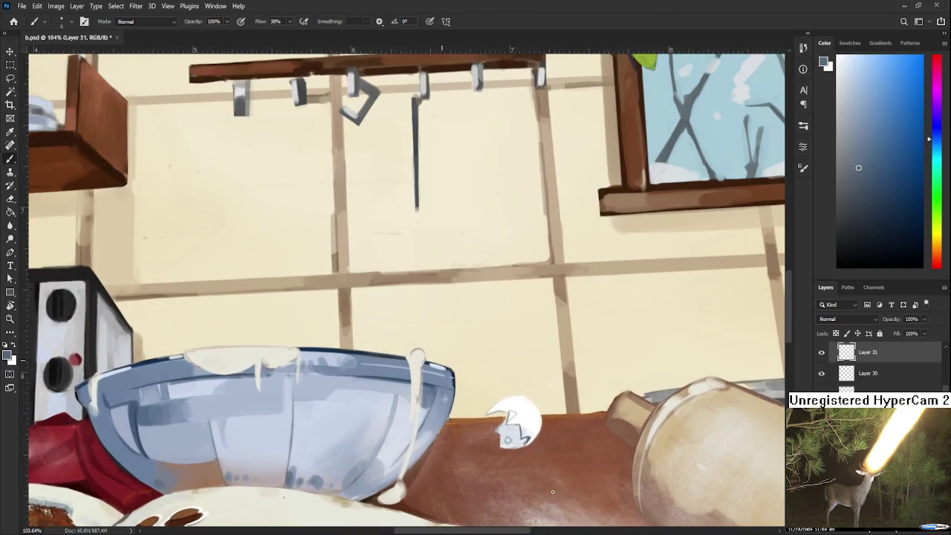
{"action": "scroll", "coordinate": [491, 446], "scroll_direction": "up", "scroll_amount": 1}
{"action": "scroll", "coordinate": [463, 440], "scroll_direction": "up", "scroll_amount": 1}
{"action": "left_click_drag", "start_coordinate": [463, 440], "coordinate": [465, 440]}
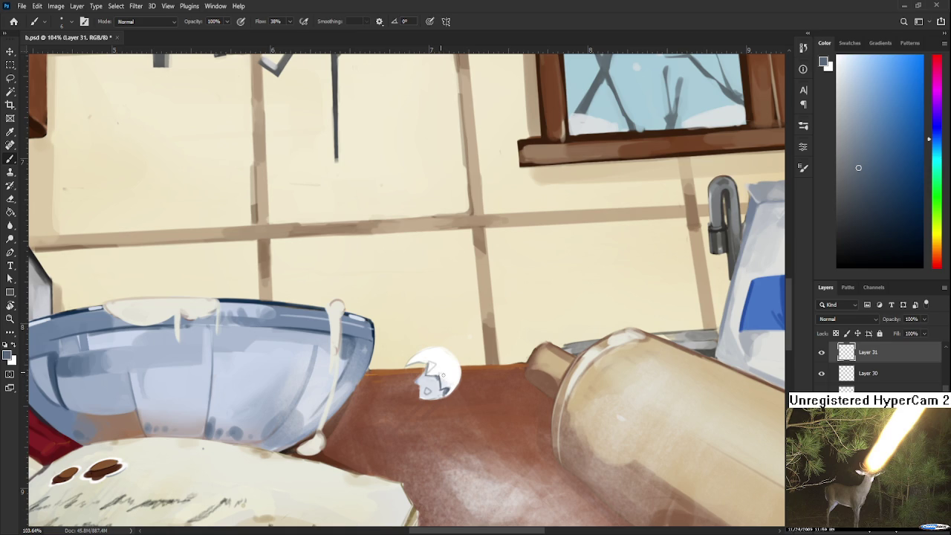
Dab a small white shell chip on the brown counter and erase its lower part
{"action": "left_click_drag", "start_coordinate": [447, 381], "coordinate": [471, 349]}
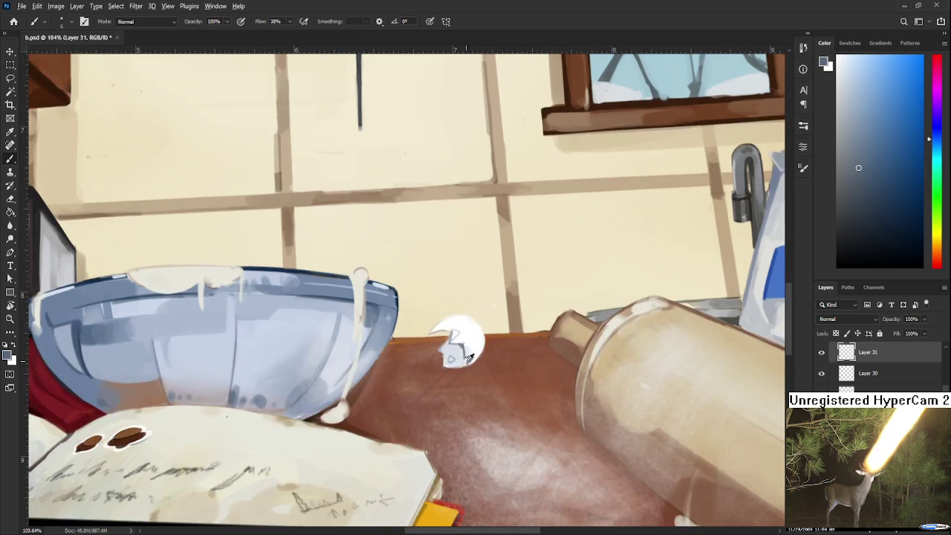
{"action": "left_click", "coordinate": [476, 332], "text": "alt"}
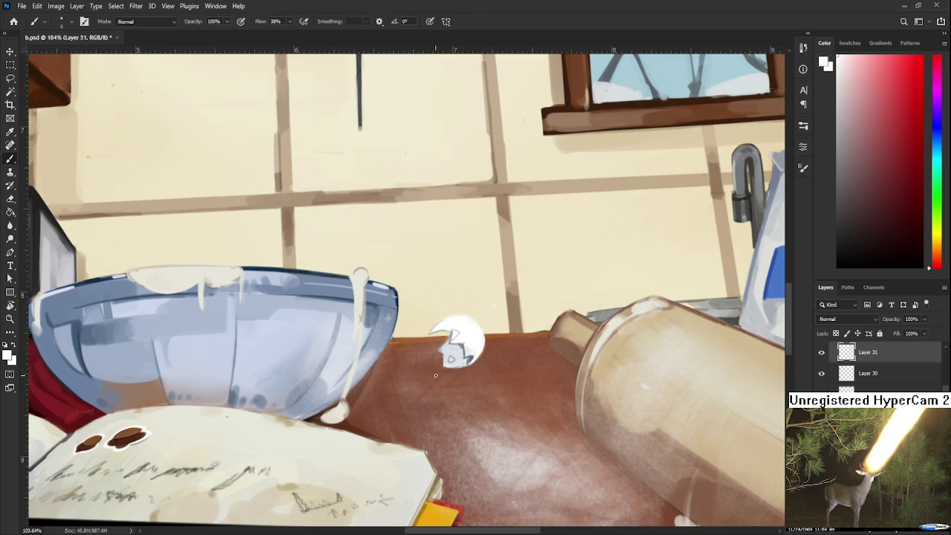
{"action": "left_click", "coordinate": [429, 379]}
{"action": "key", "text": "e"}
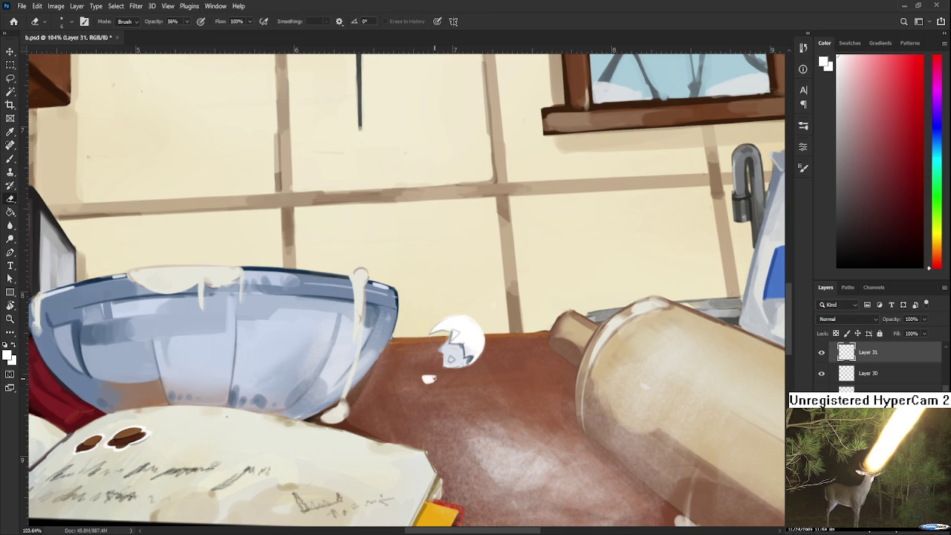
{"action": "left_click", "coordinate": [429, 382]}
{"action": "key", "text": "b"}
Erase the chip's lower tip and edge until it is a thin, flat sliver
{"action": "left_click", "coordinate": [475, 359], "text": "alt"}
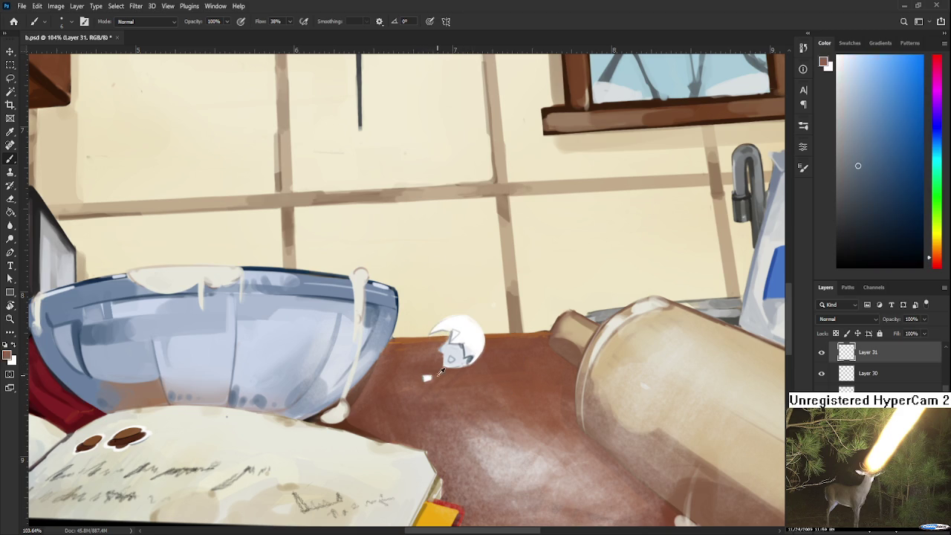
{"action": "left_click", "coordinate": [425, 377], "text": "alt"}
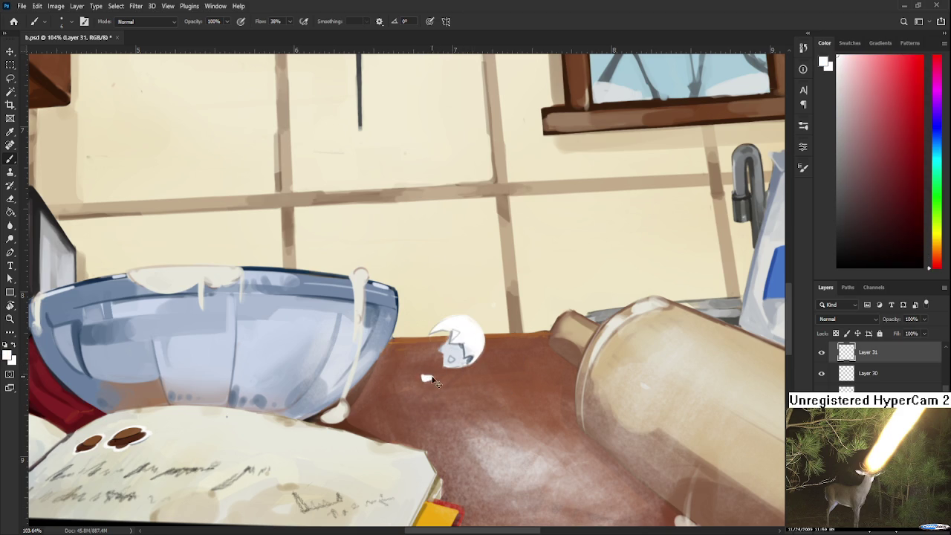
{"action": "key", "text": "e"}
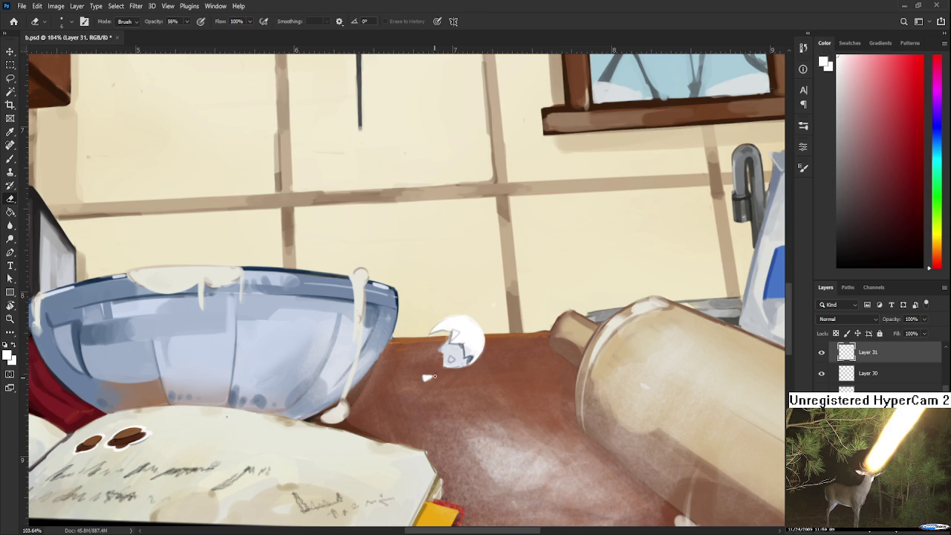
{"action": "key", "text": "b"}
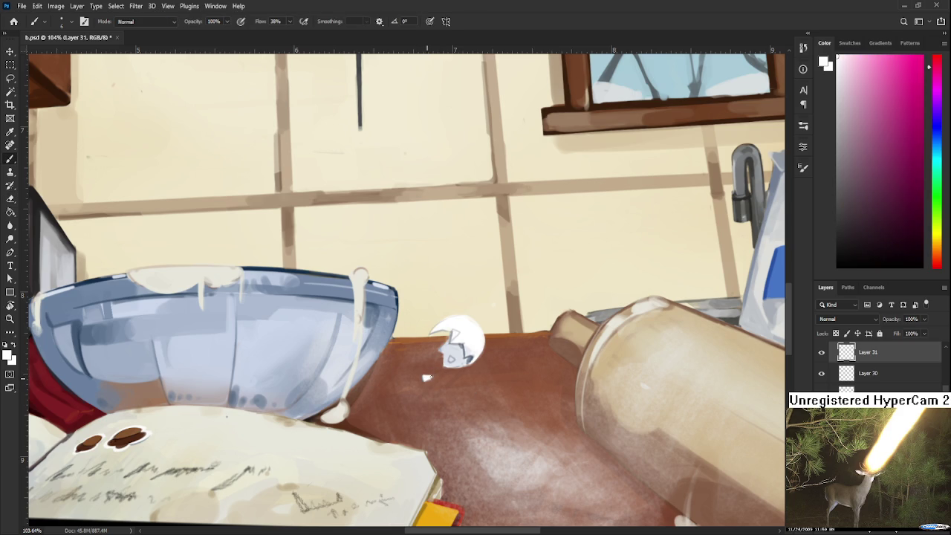
{"action": "key", "text": "e"}
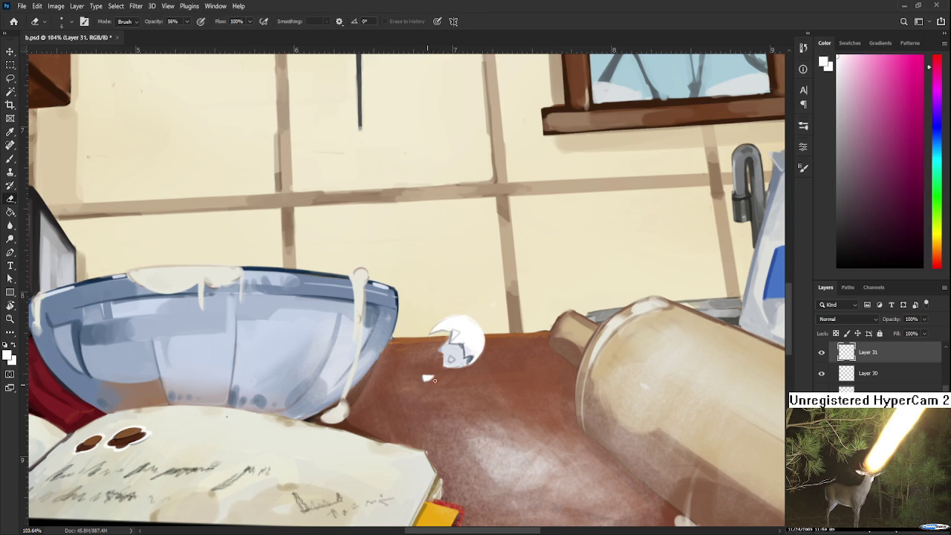
{"action": "left_click_drag", "start_coordinate": [428, 381], "coordinate": [421, 381]}
{"action": "key", "text": "b"}
{"action": "left_click", "coordinate": [428, 377], "text": "alt"}
{"action": "key", "text": "e"}
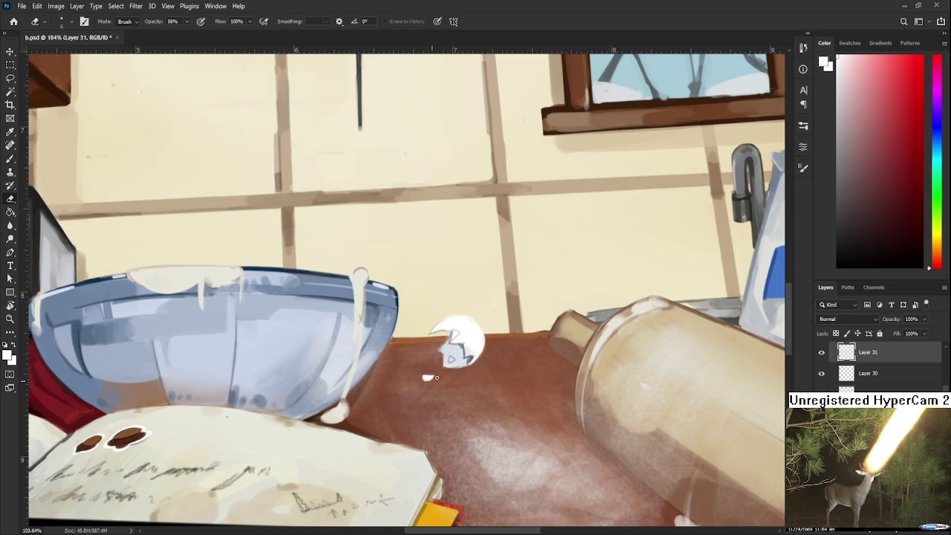
{"action": "left_click_drag", "start_coordinate": [433, 379], "coordinate": [424, 379]}
{"action": "scroll", "coordinate": [421, 375], "scroll_direction": "up", "scroll_amount": 2}
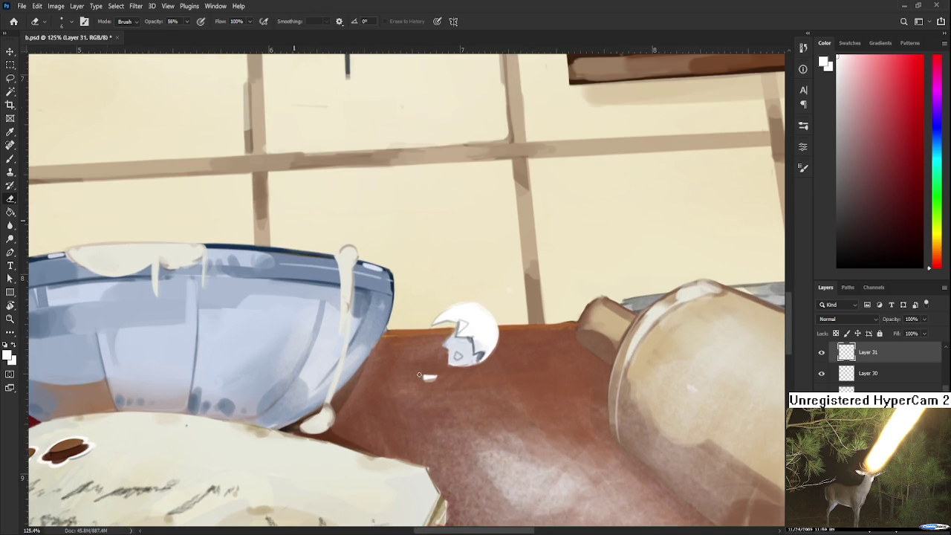
Sample light grey, grey-blue and near-white tones from the eggshell shading
{"action": "key", "text": "b"}
{"action": "left_click", "coordinate": [470, 343], "text": "alt"}
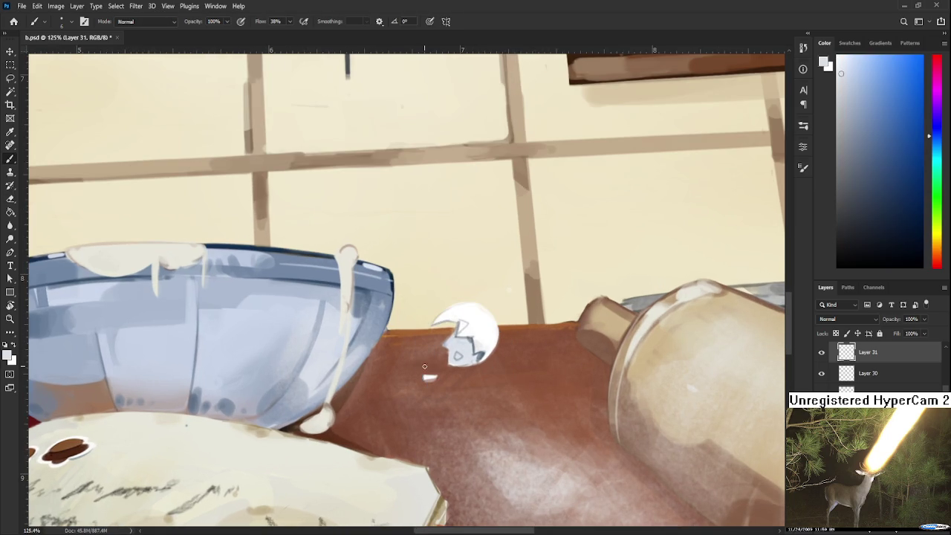
{"action": "key", "text": "e"}
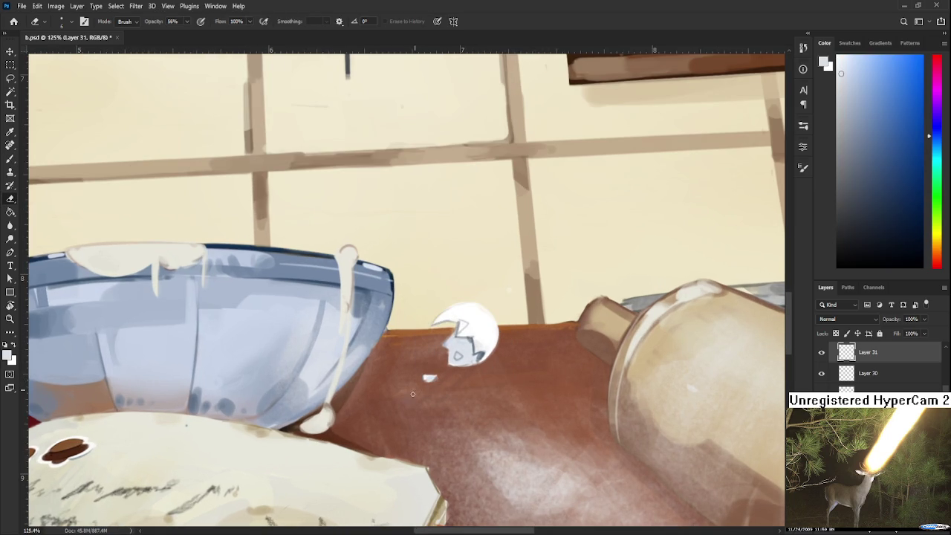
{"action": "key", "text": "b"}
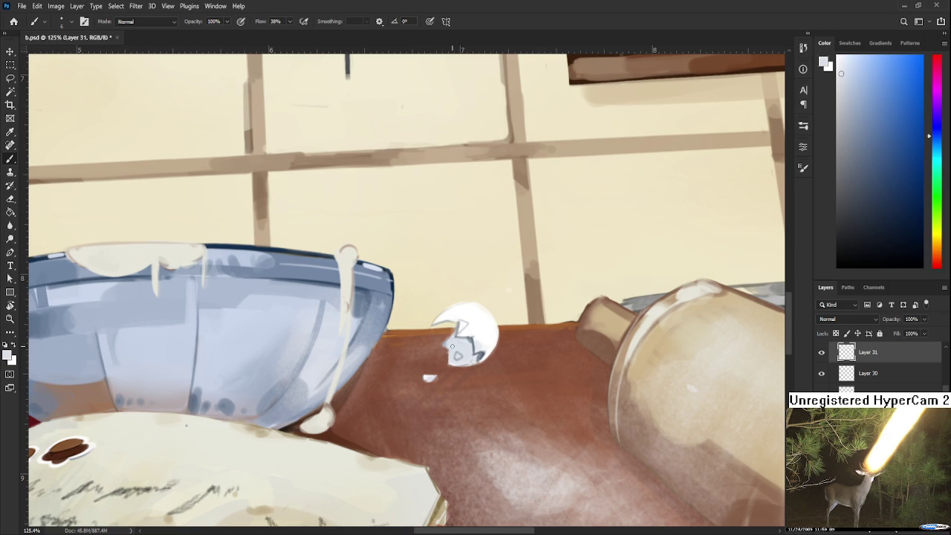
{"action": "left_click", "coordinate": [458, 343], "text": "alt"}
{"action": "left_click", "coordinate": [477, 333], "text": "alt"}
{"action": "left_click", "coordinate": [483, 351], "text": "alt"}
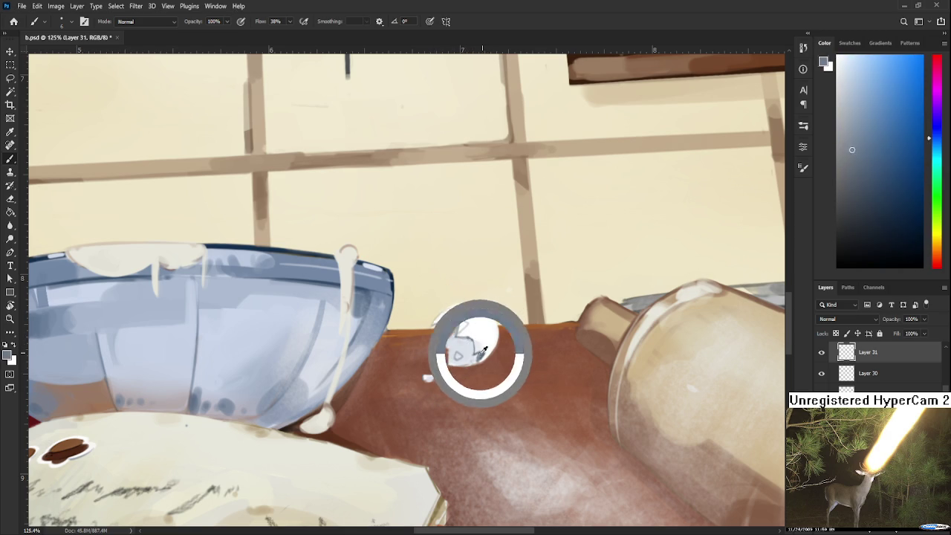
{"action": "left_click", "coordinate": [482, 356], "text": "alt"}
{"action": "left_click", "coordinate": [468, 361], "text": "alt"}
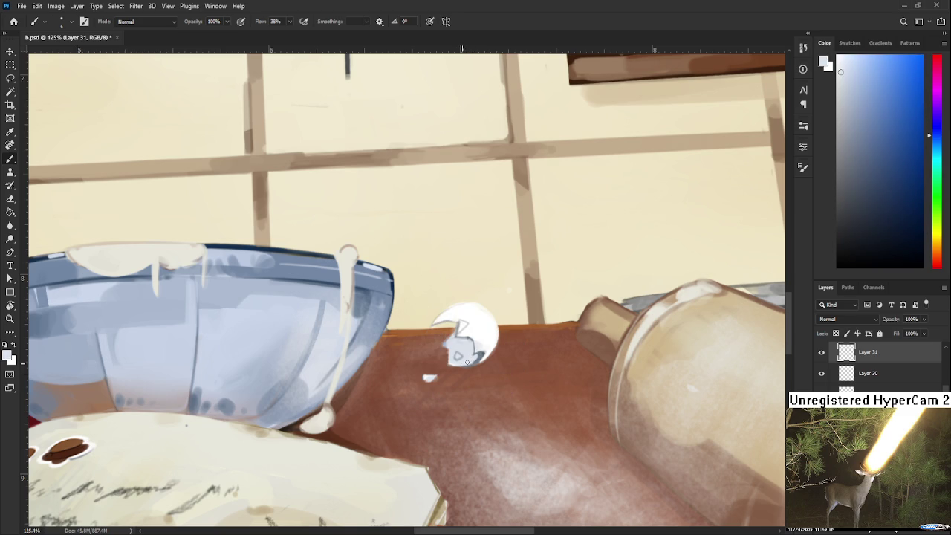
Tilt the view about 30° and paint near-white along the eggshell's left edge
{"action": "key", "text": "r"}
{"action": "mouse_move", "coordinate": [505, 344]}
{"action": "left_mouse_down"}
{"action": "mouse_move", "coordinate": [473, 391]}
{"action": "mouse_move", "coordinate": [365, 378]}
{"action": "left_mouse_up"}
{"action": "key", "text": "b"}
{"action": "left_click", "coordinate": [345, 383], "text": "alt"}
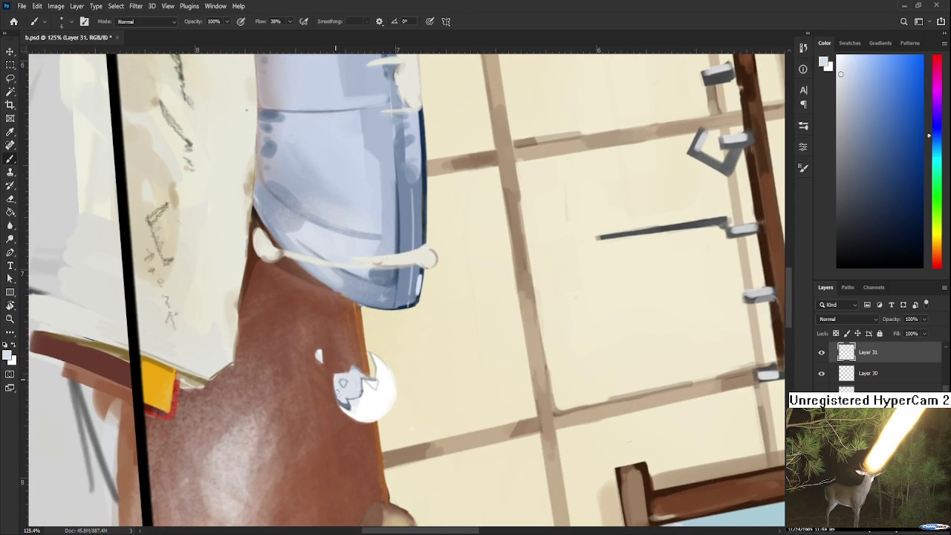
{"action": "left_click_drag", "start_coordinate": [336, 376], "coordinate": [343, 400]}
{"action": "left_click", "coordinate": [339, 376], "text": "alt"}
{"action": "left_click", "coordinate": [345, 377], "text": "alt"}
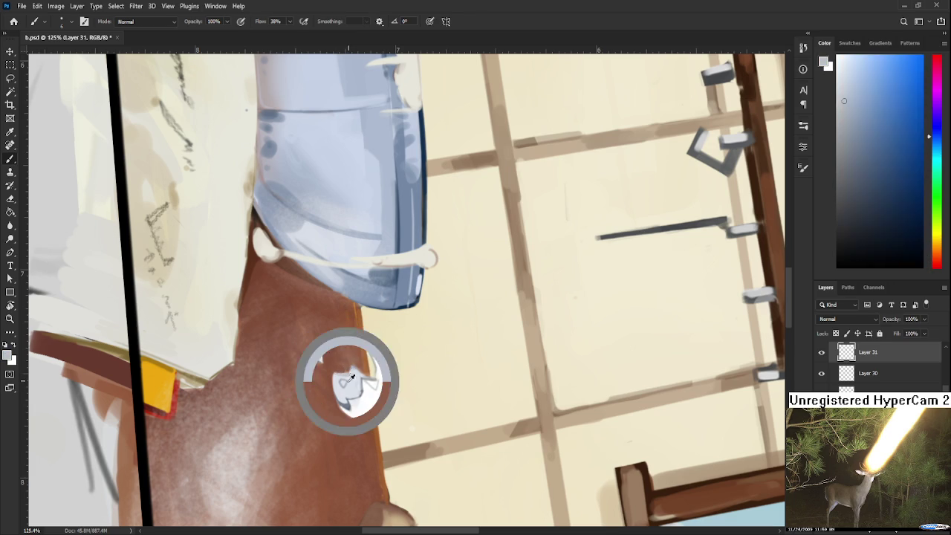
Turn the view back clockwise, sample a new eggshell tone and enlarge the brush
{"action": "key", "text": "r"}
{"action": "mouse_move", "coordinate": [350, 381]}
{"action": "left_mouse_down"}
{"action": "mouse_move", "coordinate": [465, 351]}
{"action": "mouse_move", "coordinate": [454, 375]}
{"action": "left_mouse_up"}
{"action": "key", "text": "b"}
{"action": "left_click", "coordinate": [456, 381], "text": "alt"}
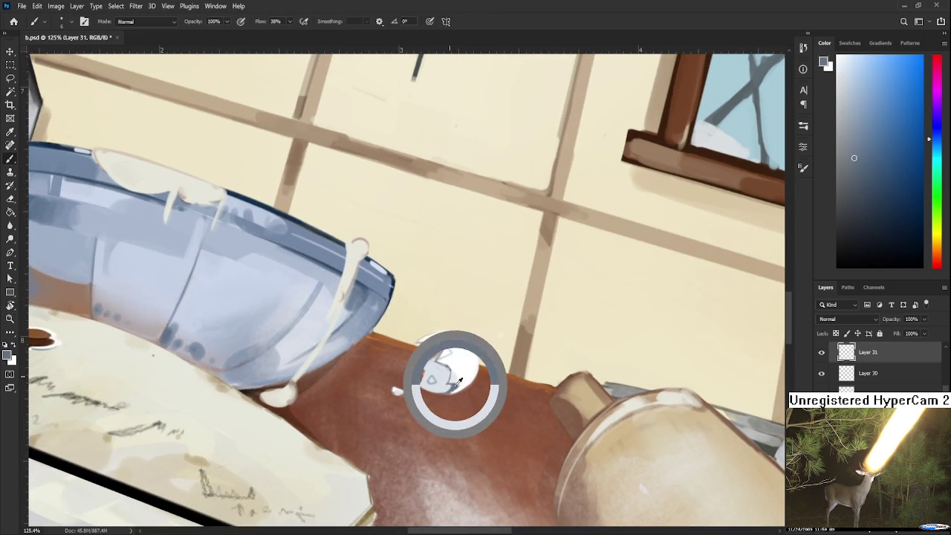
{"action": "key", "text": "bracketright"}
{"action": "key", "text": "bracketright"}
{"action": "key", "text": "bracketright"}
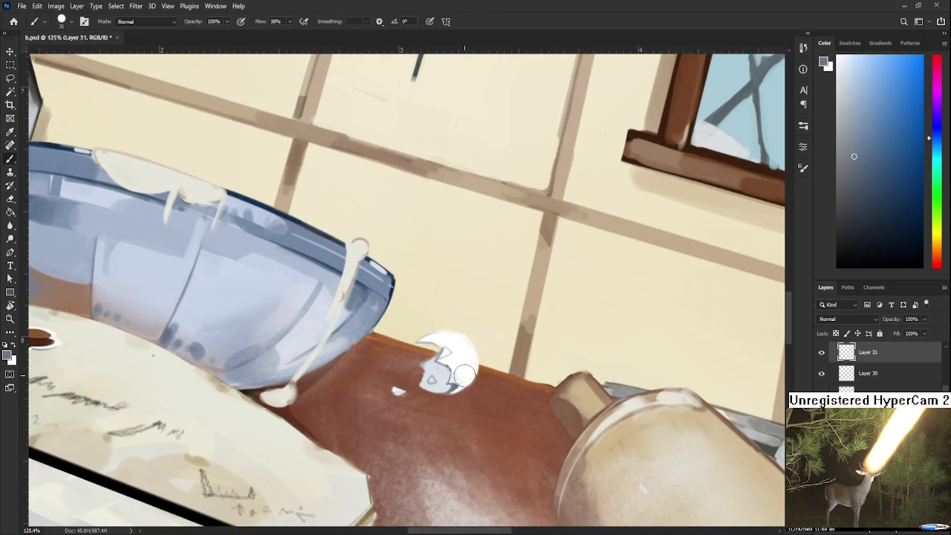
Touch up the eggshell's highlight with sampled white and light shell tones
{"action": "left_click", "coordinate": [468, 355], "text": "alt"}
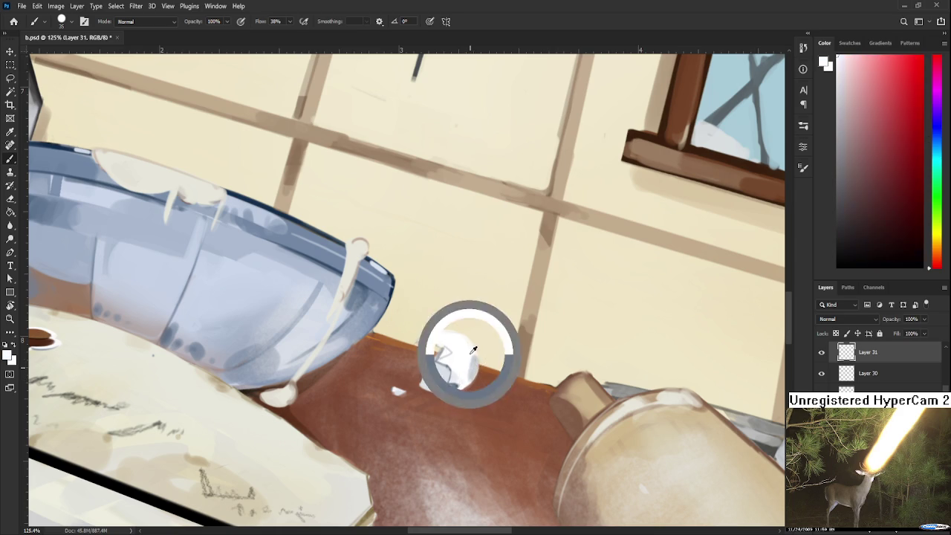
{"action": "left_click", "coordinate": [477, 363], "text": "alt"}
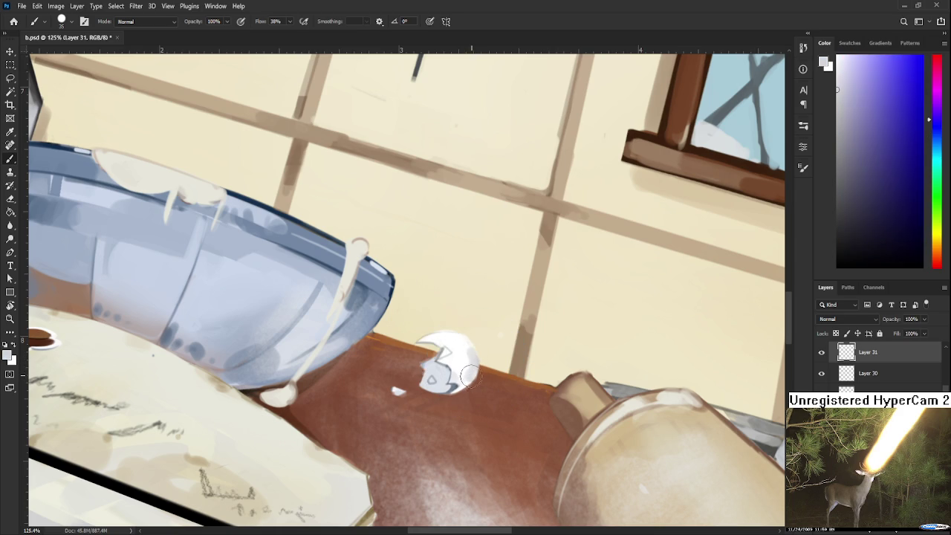
{"action": "left_click", "coordinate": [467, 359], "text": "alt"}
{"action": "left_click", "coordinate": [469, 359], "text": "alt"}
{"action": "left_click", "coordinate": [468, 360], "text": "alt"}
{"action": "left_click", "coordinate": [464, 358], "text": "alt"}
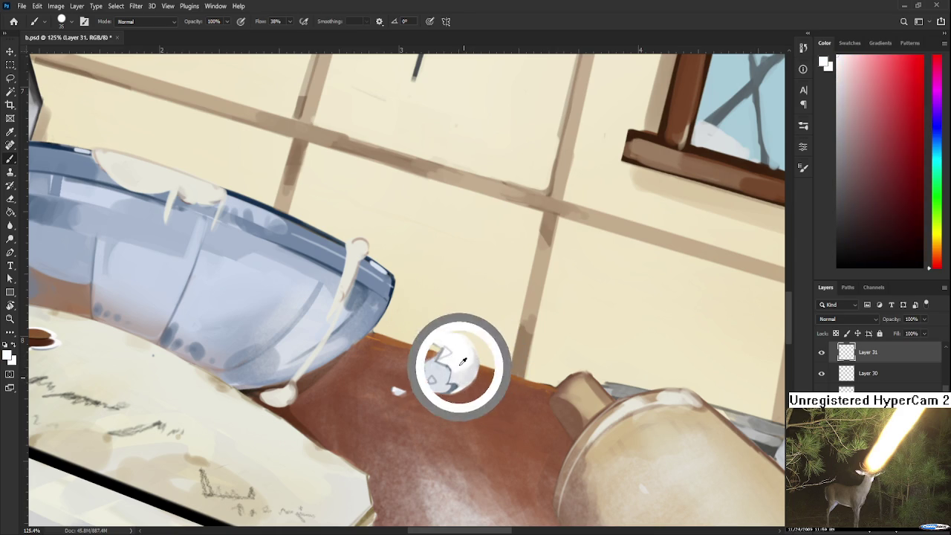
{"action": "left_click", "coordinate": [467, 357], "text": "alt"}
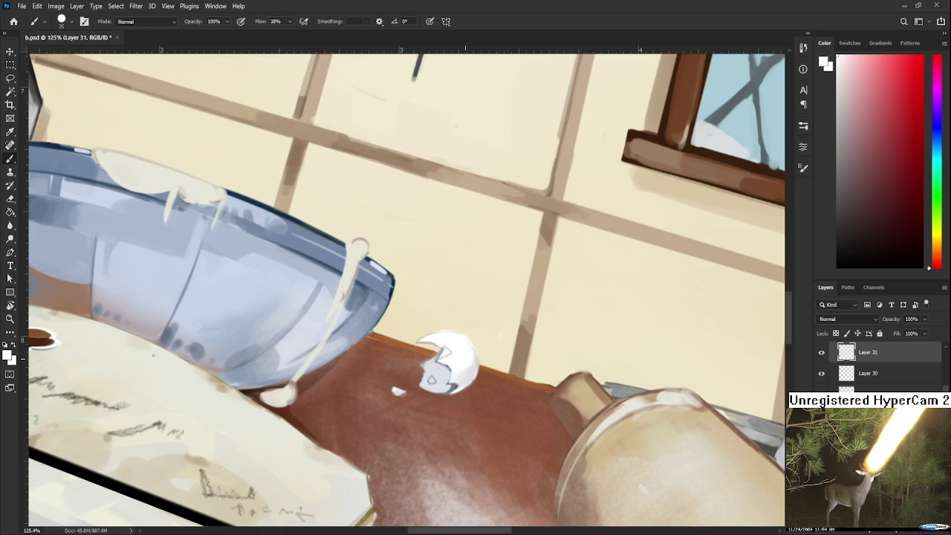
{"action": "scroll", "coordinate": [419, 304], "scroll_direction": "down", "scroll_amount": 5}
{"action": "key", "text": "r"}
{"action": "left_click_drag", "start_coordinate": [419, 304], "coordinate": [265, 290]}
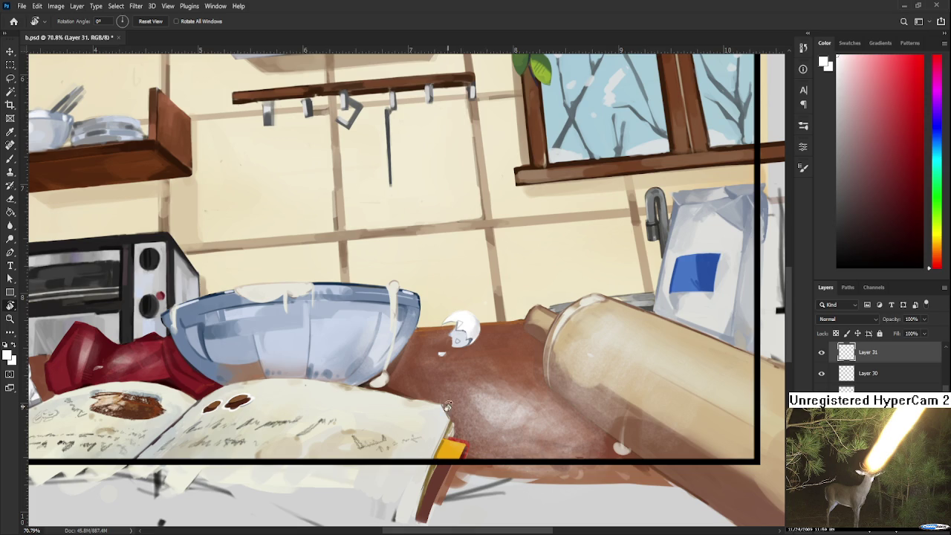
{"action": "scroll", "coordinate": [449, 365], "scroll_direction": "up", "scroll_amount": 2}
{"action": "scroll", "coordinate": [435, 333], "scroll_direction": "up", "scroll_amount": 2}
{"action": "scroll", "coordinate": [424, 354], "scroll_direction": "up", "scroll_amount": 2}
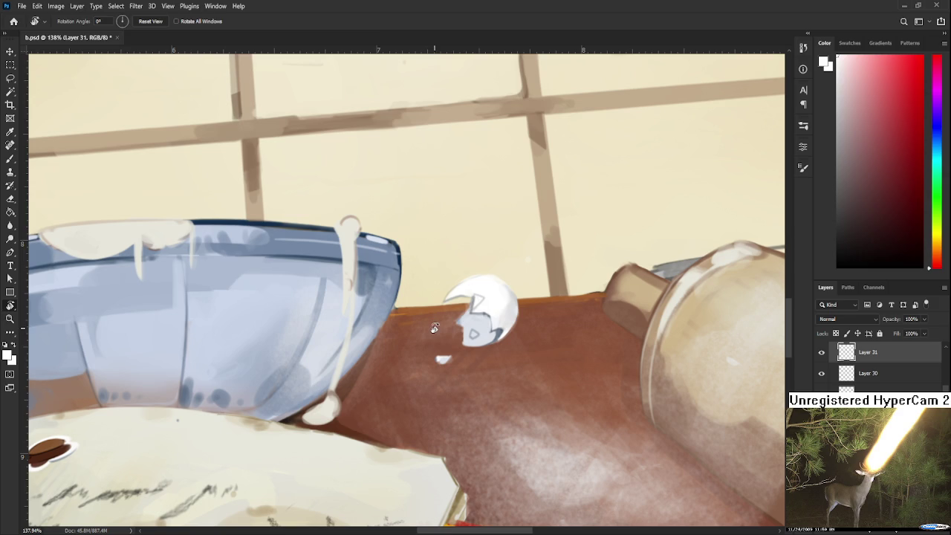
With a smaller brush, add light and darker blue-grey touches inside the eggshell
{"action": "key", "text": "b"}
{"action": "left_click", "coordinate": [480, 332], "text": "alt"}
{"action": "left_click", "coordinate": [480, 325], "text": "alt"}
{"action": "key", "text": "bracketleft"}
{"action": "key", "text": "bracketleft"}
{"action": "key", "text": "bracketleft"}
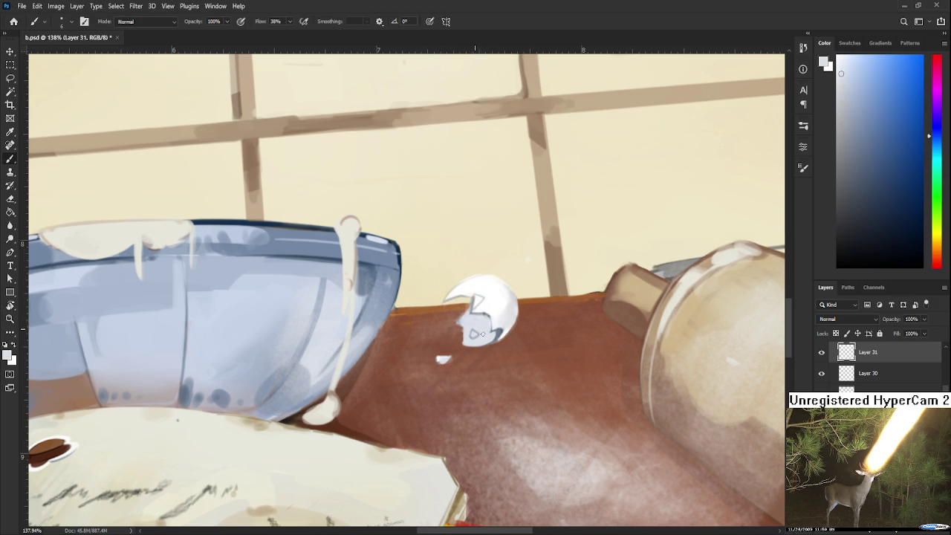
{"action": "left_click", "coordinate": [488, 325], "text": "alt"}
{"action": "left_click", "coordinate": [496, 324], "text": "alt"}
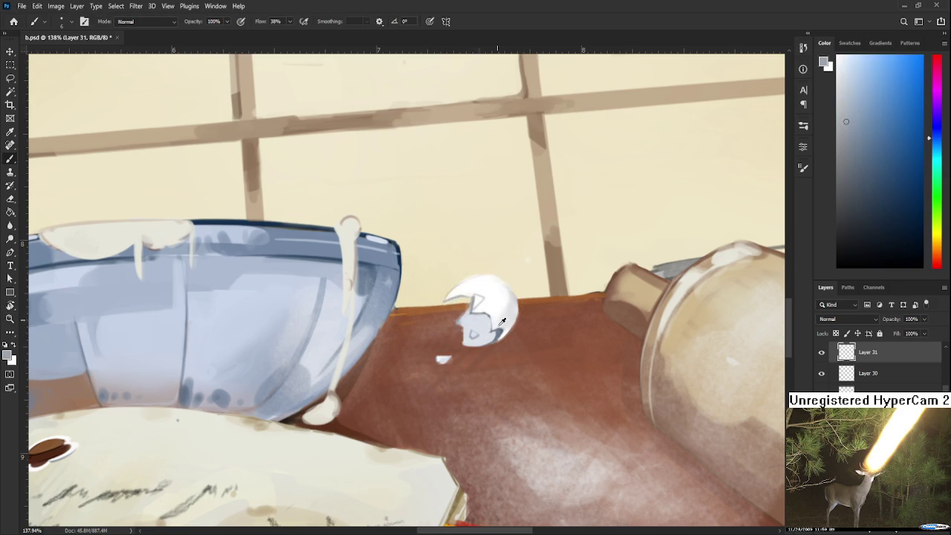
{"action": "left_click", "coordinate": [503, 321], "text": "alt"}
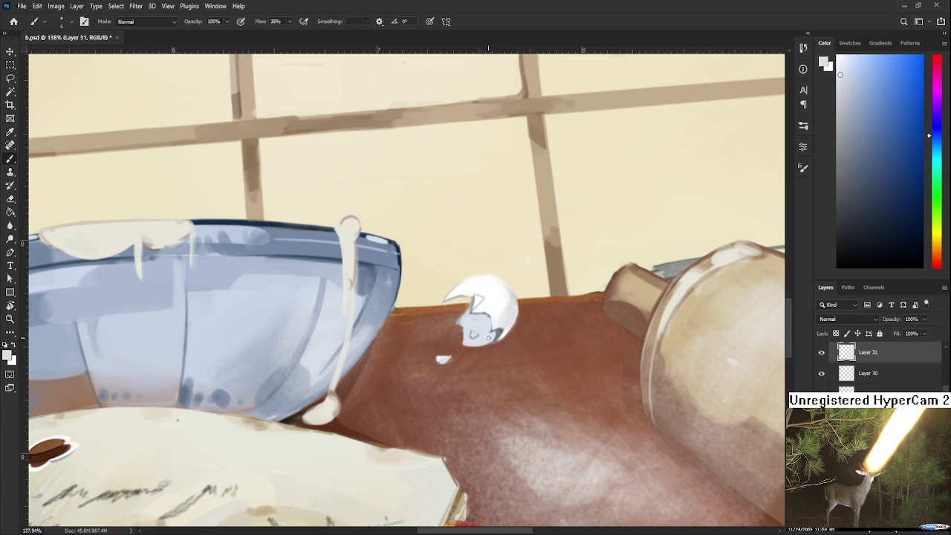
{"action": "left_click", "coordinate": [501, 333], "text": "alt"}
{"action": "left_click", "coordinate": [496, 333], "text": "alt"}
Rotate and shift the view, then sample grey-blue for more shell shading
{"action": "left_click_drag", "start_coordinate": [531, 372], "coordinate": [534, 385]}
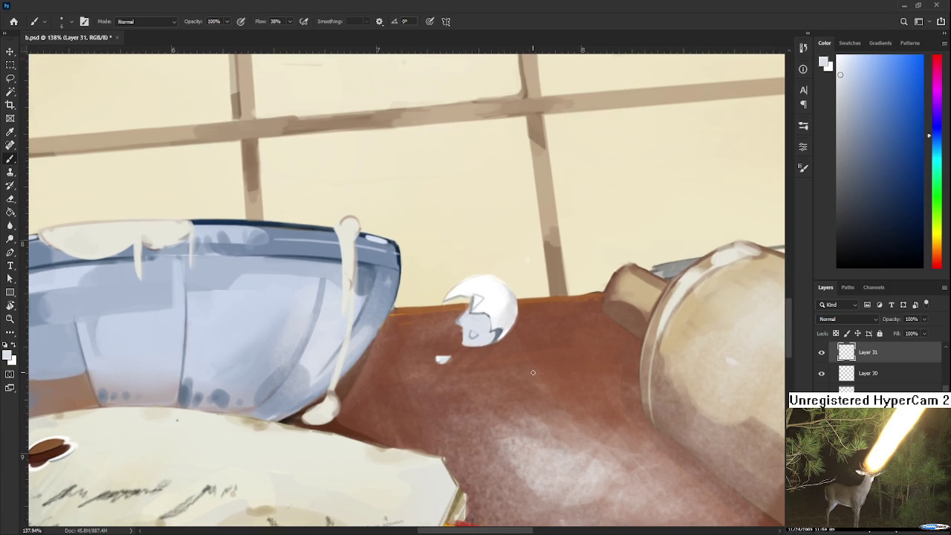
{"action": "mouse_move", "coordinate": [477, 350]}
{"action": "left_mouse_down"}
{"action": "mouse_move", "coordinate": [442, 353]}
{"action": "mouse_move", "coordinate": [427, 380]}
{"action": "mouse_move", "coordinate": [434, 358]}
{"action": "left_mouse_up"}
{"action": "left_click", "coordinate": [449, 341], "text": "alt"}
{"action": "left_click", "coordinate": [440, 371], "text": "alt"}
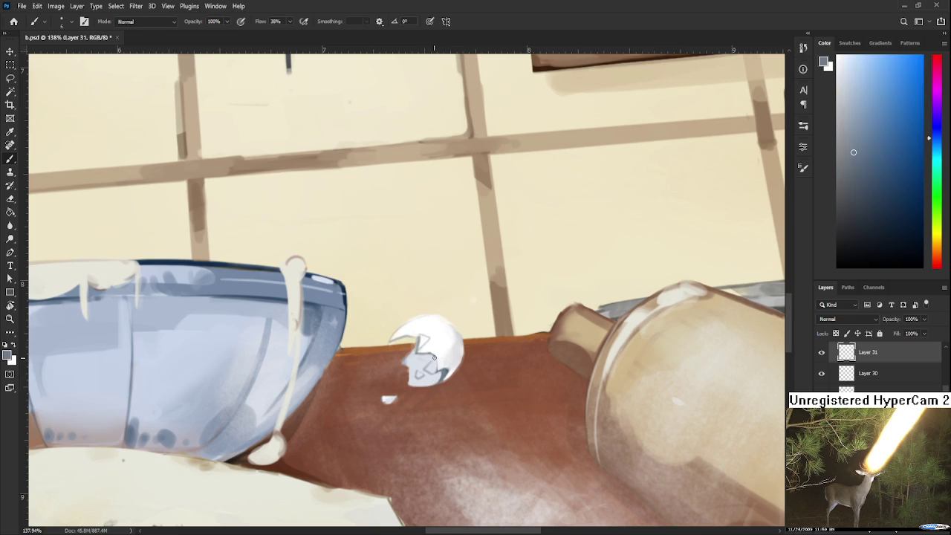
{"action": "scroll", "coordinate": [456, 357], "scroll_direction": "down", "scroll_amount": 3}
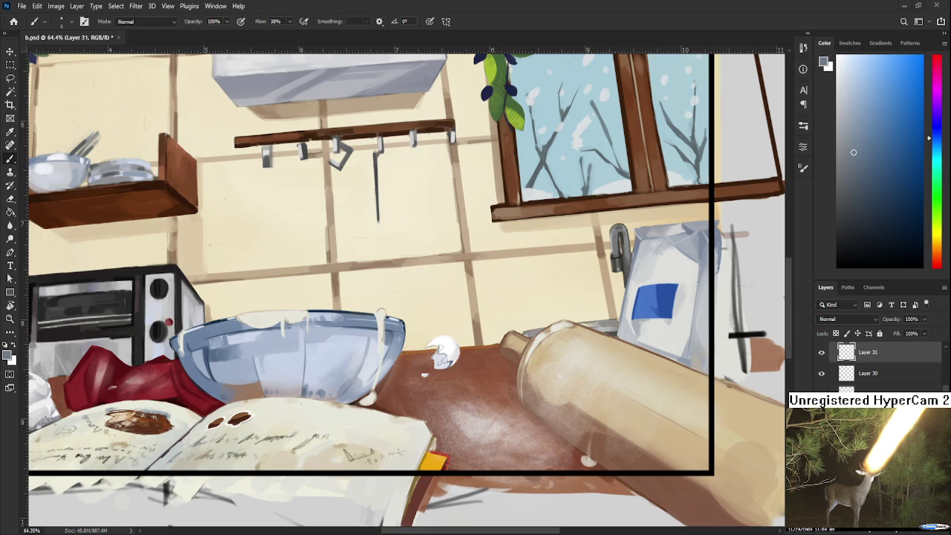
Zoom the view from 64.4% to about 70.8% over the bowl, eggshell shards and rolling pin
{"action": "scroll", "coordinate": [428, 463], "scroll_direction": "down", "scroll_amount": 3}
{"action": "scroll", "coordinate": [428, 463], "scroll_direction": "up", "scroll_amount": 1}
{"action": "scroll", "coordinate": [428, 463], "scroll_direction": "up", "scroll_amount": 1}
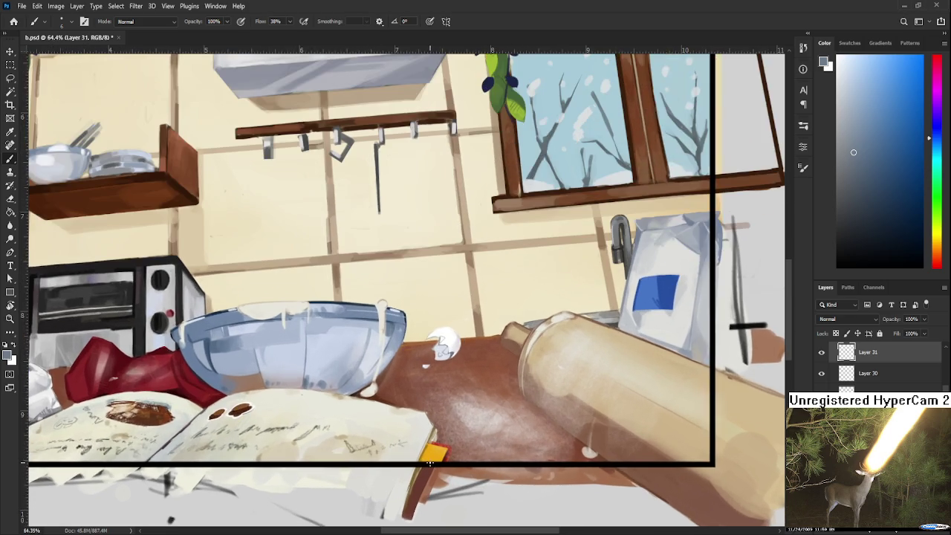
{"action": "scroll", "coordinate": [428, 463], "scroll_direction": "up", "scroll_amount": 1}
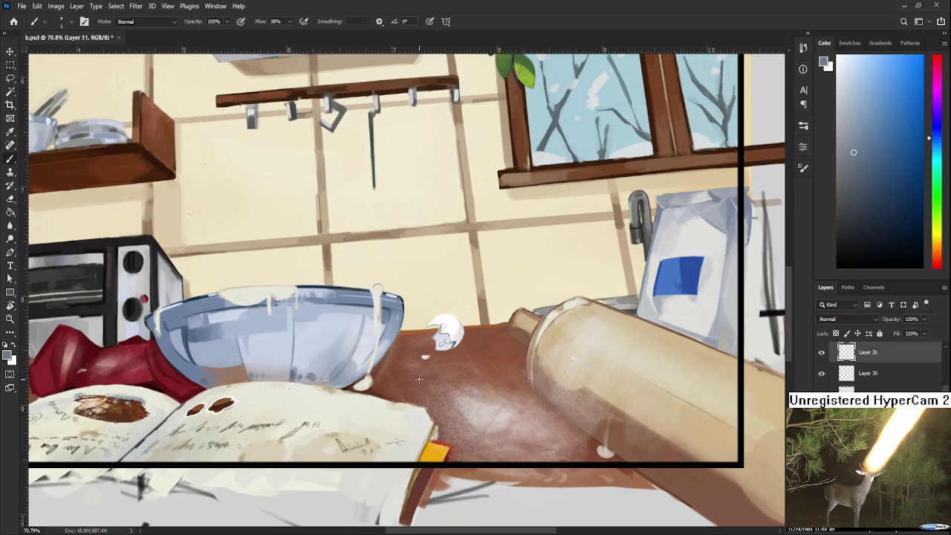
Pan to the cracked eggshell and Alt-click its near-white as the brush colour
{"action": "left_click_drag", "start_coordinate": [427, 344], "coordinate": [402, 385]}
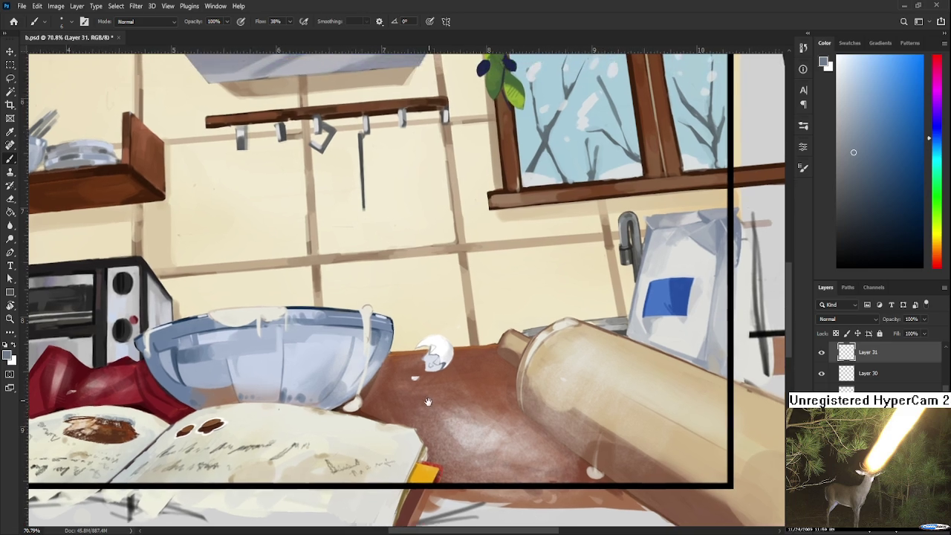
{"action": "left_click", "coordinate": [435, 375], "text": "alt"}
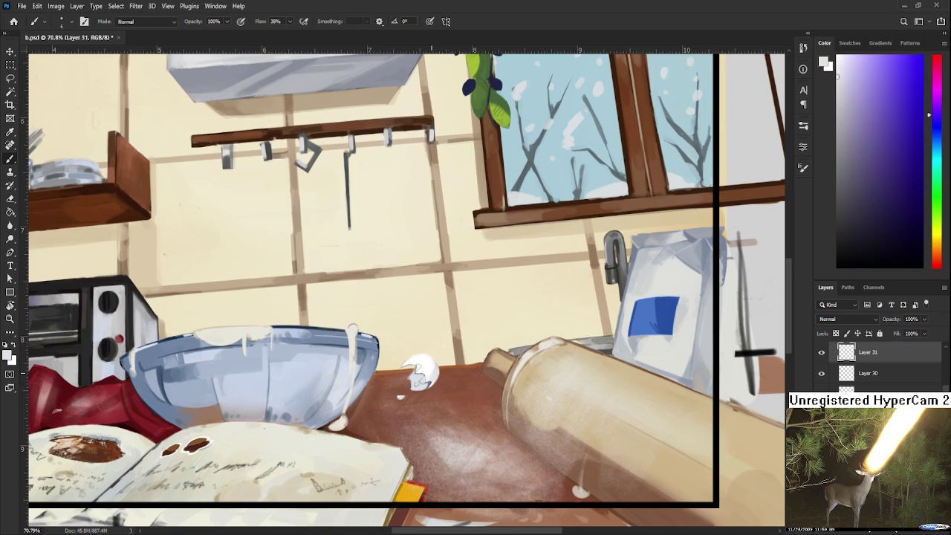
{"action": "scroll", "coordinate": [431, 374], "scroll_direction": "up", "scroll_amount": 1}
{"action": "scroll", "coordinate": [431, 374], "scroll_direction": "up", "scroll_amount": 2}
Zoom in and paint near-white onto the egg's lower right side
{"action": "scroll", "coordinate": [431, 374], "scroll_direction": "up", "scroll_amount": 3}
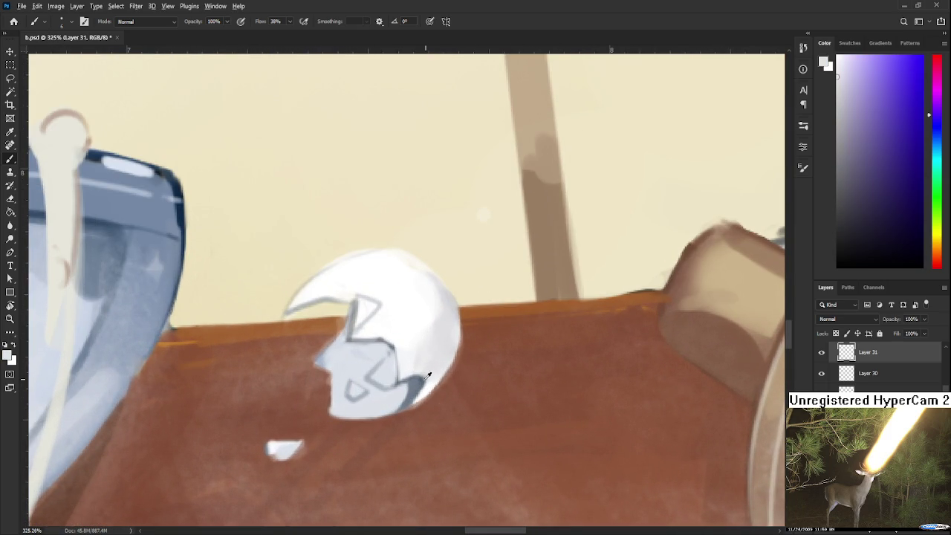
{"action": "left_click", "coordinate": [422, 388], "text": "alt"}
{"action": "left_click", "coordinate": [418, 365], "text": "alt"}
{"action": "left_click_drag", "start_coordinate": [405, 376], "coordinate": [431, 371]}
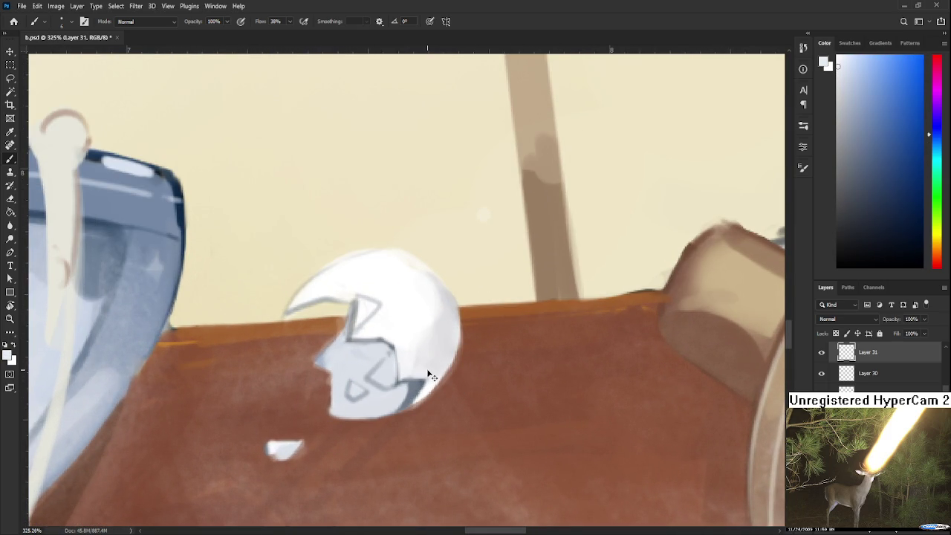
Sample lavender and other light shell shades and dab highlights on the egg's right edge
{"action": "left_click", "coordinate": [428, 365], "text": "alt"}
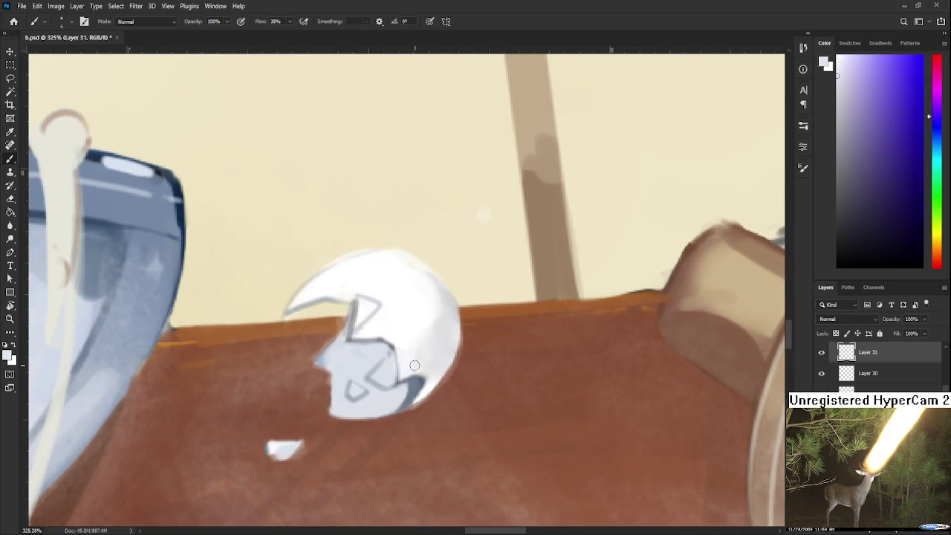
{"action": "left_click", "coordinate": [428, 372], "text": "alt"}
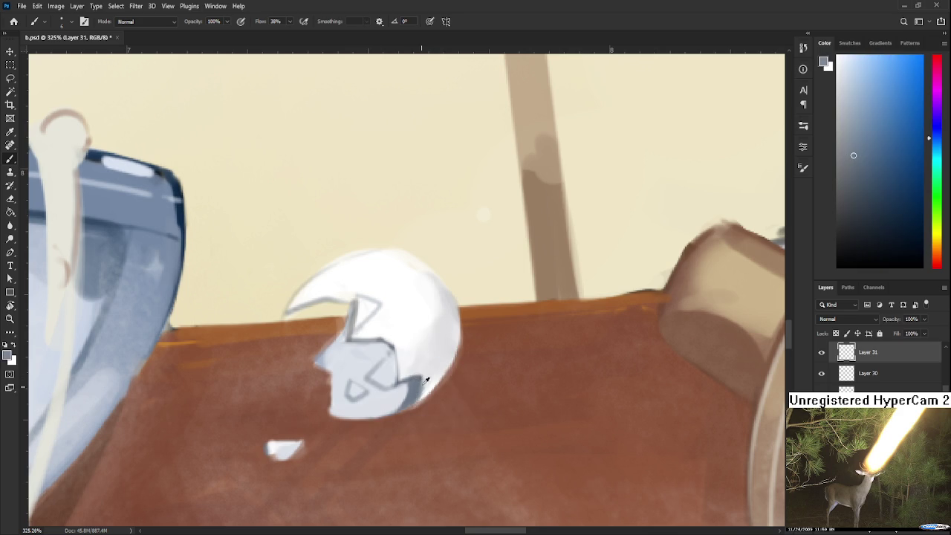
{"action": "left_click", "coordinate": [425, 371], "text": "alt"}
{"action": "left_click", "coordinate": [421, 377], "text": "alt"}
{"action": "left_click", "coordinate": [428, 367], "text": "alt"}
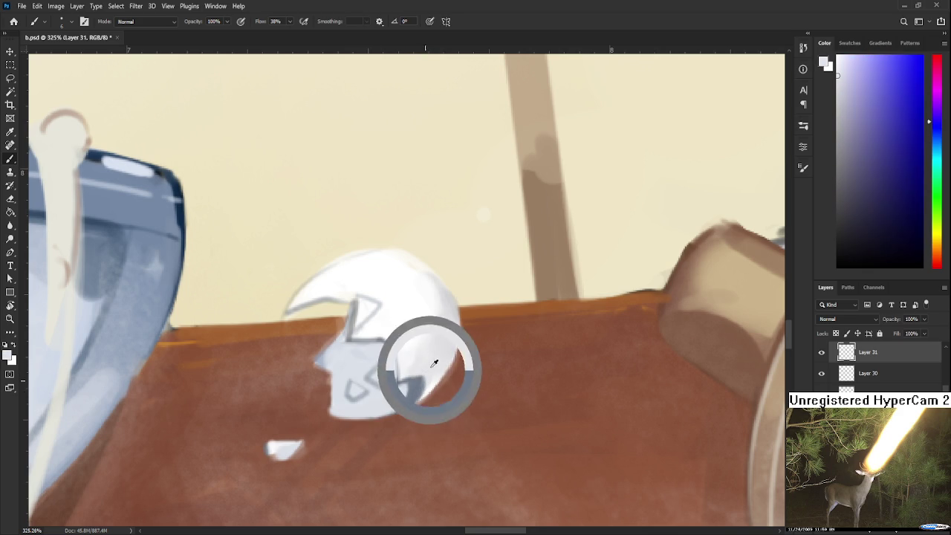
{"action": "left_click", "coordinate": [435, 364], "text": "alt"}
{"action": "left_click", "coordinate": [423, 368], "text": "alt"}
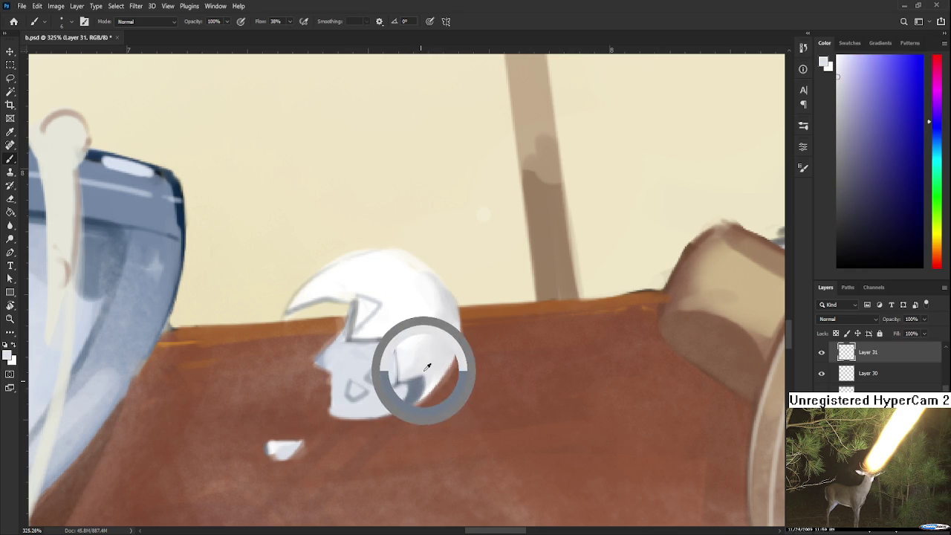
{"action": "left_click", "coordinate": [431, 348], "text": "alt"}
{"action": "left_click", "coordinate": [429, 336], "text": "alt"}
{"action": "left_click", "coordinate": [421, 360], "text": "alt"}
{"action": "left_click", "coordinate": [438, 364]}
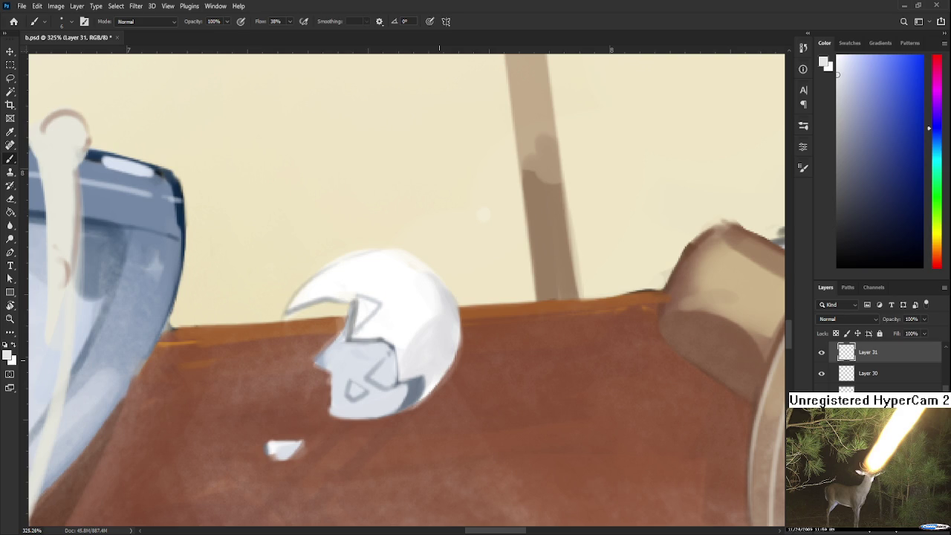
Zoom out to see the whole framed kitchen illustration
{"action": "scroll", "coordinate": [435, 362], "scroll_direction": "down", "scroll_amount": 2}
{"action": "scroll", "coordinate": [434, 362], "scroll_direction": "down", "scroll_amount": 2}
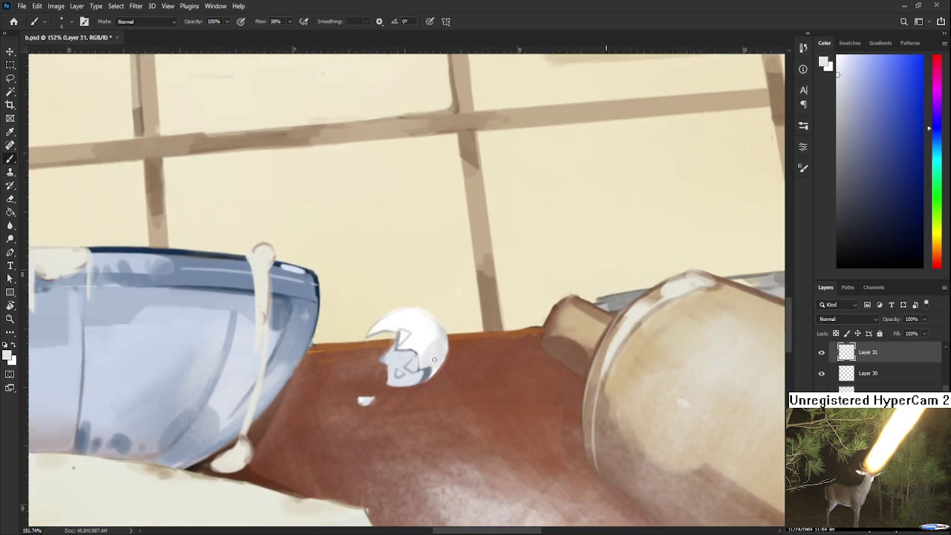
{"action": "scroll", "coordinate": [433, 362], "scroll_direction": "down", "scroll_amount": 2}
{"action": "scroll", "coordinate": [434, 362], "scroll_direction": "down", "scroll_amount": 2}
{"action": "scroll", "coordinate": [432, 357], "scroll_direction": "down", "scroll_amount": 2}
{"action": "scroll", "coordinate": [428, 345], "scroll_direction": "down", "scroll_amount": 1}
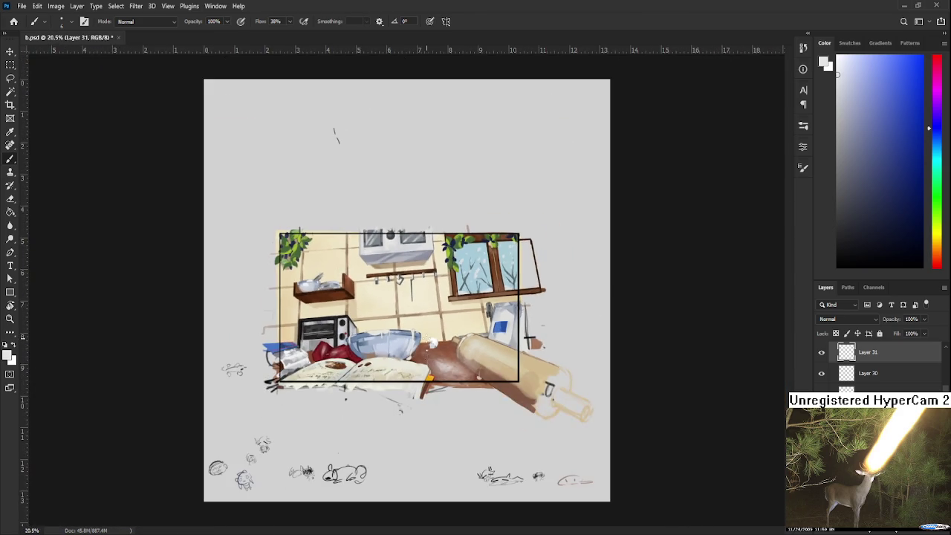
Zoom in and lasso-select the cracked eggshell and its small chip
{"action": "scroll", "coordinate": [427, 338], "scroll_direction": "up", "scroll_amount": 1}
{"action": "scroll", "coordinate": [427, 338], "scroll_direction": "up", "scroll_amount": 3}
{"action": "scroll", "coordinate": [427, 338], "scroll_direction": "up", "scroll_amount": 3}
{"action": "key", "text": "l"}
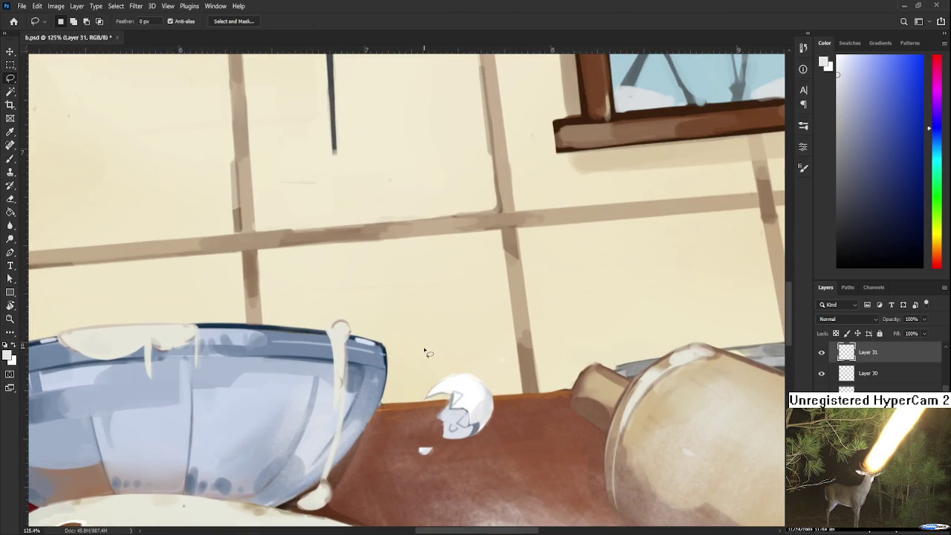
{"action": "left_click_drag", "start_coordinate": [450, 335], "coordinate": [448, 339]}
Scale the eggshell up slightly, shift it down-right, apply and deselect
{"action": "key", "text": "ctrl+t"}
{"action": "mouse_move", "coordinate": [557, 332]}
{"action": "left_mouse_down"}
{"action": "mouse_move", "coordinate": [532, 363]}
{"action": "mouse_move", "coordinate": [547, 349]}
{"action": "left_mouse_up"}
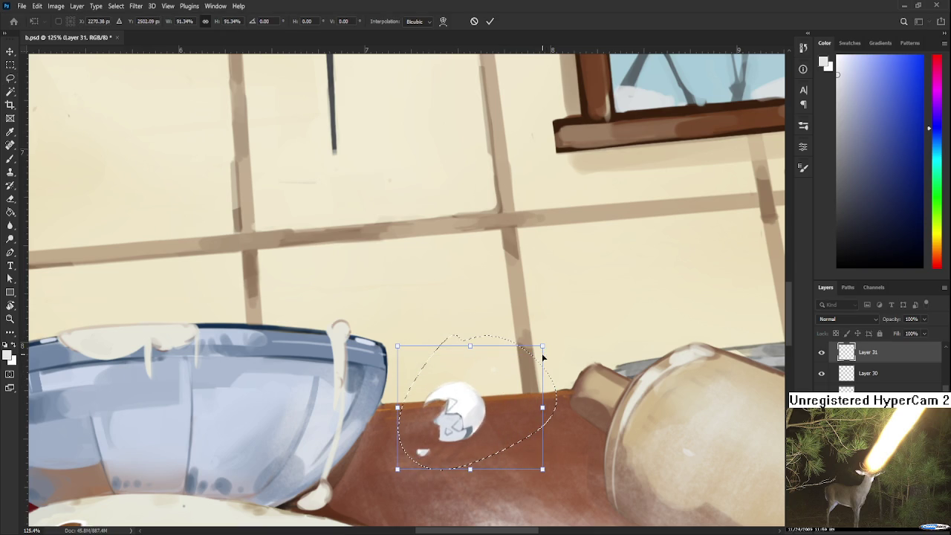
{"action": "mouse_move", "coordinate": [543, 346]}
{"action": "left_mouse_down"}
{"action": "mouse_move", "coordinate": [573, 319]}
{"action": "mouse_move", "coordinate": [567, 325]}
{"action": "left_mouse_up"}
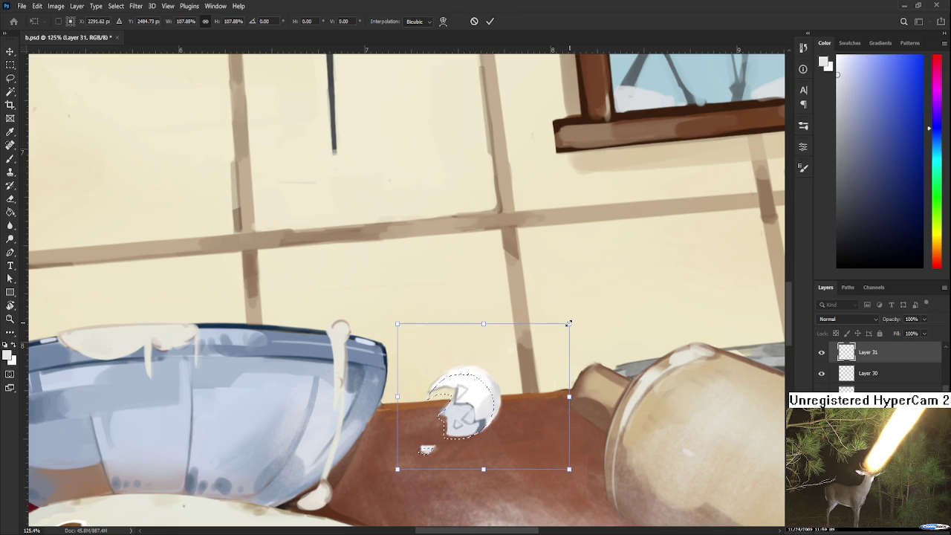
{"action": "mouse_move", "coordinate": [537, 350]}
{"action": "left_mouse_down"}
{"action": "mouse_move", "coordinate": [545, 357]}
{"action": "mouse_move", "coordinate": [426, 392]}
{"action": "left_mouse_up"}
{"action": "key", "text": "Return"}
{"action": "key", "text": "ctrl+d"}
{"action": "key", "text": "l"}
{"action": "key", "text": "e"}
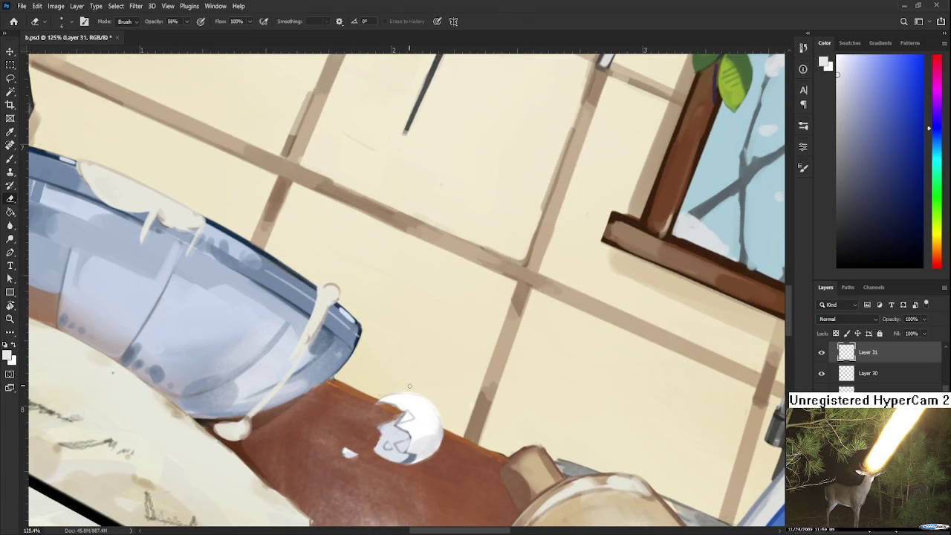
Paint a thin white zigzag stroke on the counter below the white chip
{"action": "key", "text": "b"}
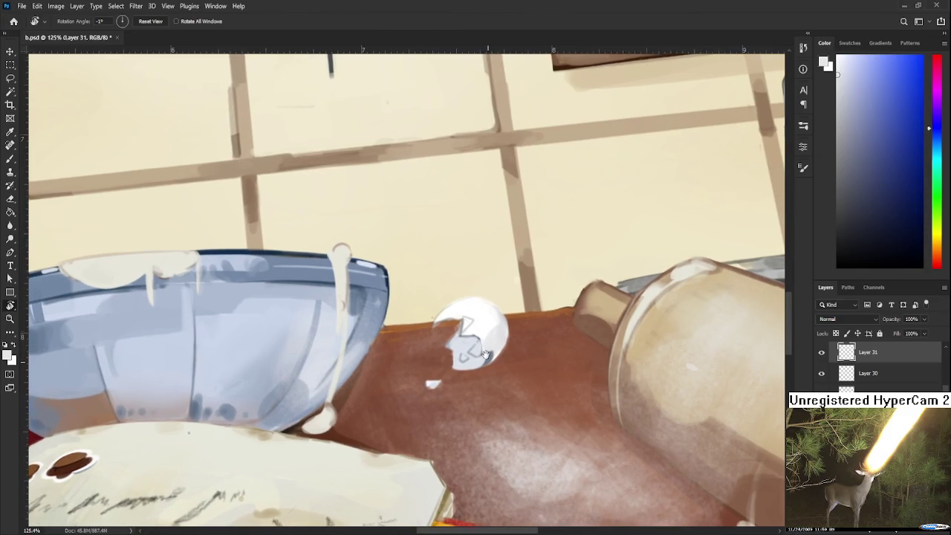
{"action": "left_click", "coordinate": [505, 341], "text": "alt"}
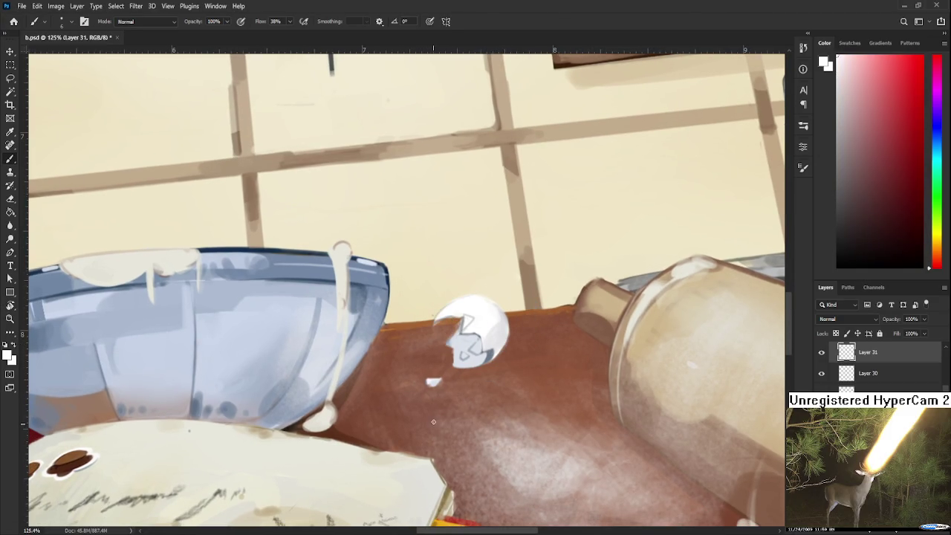
{"action": "mouse_move", "coordinate": [435, 399]}
{"action": "left_mouse_down"}
{"action": "mouse_move", "coordinate": [436, 422]}
{"action": "mouse_move", "coordinate": [470, 398]}
{"action": "mouse_move", "coordinate": [431, 427]}
{"action": "mouse_move", "coordinate": [464, 393]}
{"action": "left_mouse_up"}
{"action": "key", "text": "ctrl+z"}
{"action": "key", "text": "ctrl+z"}
{"action": "key", "text": "ctrl+z"}
{"action": "key", "text": "ctrl+z"}
{"action": "key", "text": "ctrl+z"}
{"action": "key", "text": "ctrl+z"}
{"action": "mouse_move", "coordinate": [438, 402]}
{"action": "left_mouse_down"}
{"action": "mouse_move", "coordinate": [436, 428]}
{"action": "mouse_move", "coordinate": [460, 429]}
{"action": "mouse_move", "coordinate": [497, 400]}
{"action": "left_mouse_up"}
{"action": "key", "text": "ctrl+z"}
{"action": "key", "text": "ctrl+z"}
{"action": "key", "text": "ctrl+z"}
{"action": "key", "text": "ctrl+z"}
{"action": "key", "text": "ctrl+z"}
{"action": "key", "text": "ctrl+z"}
{"action": "key", "text": "ctrl+z"}
{"action": "key", "text": "ctrl+z"}
{"action": "left_click_drag", "start_coordinate": [495, 399], "coordinate": [518, 396]}
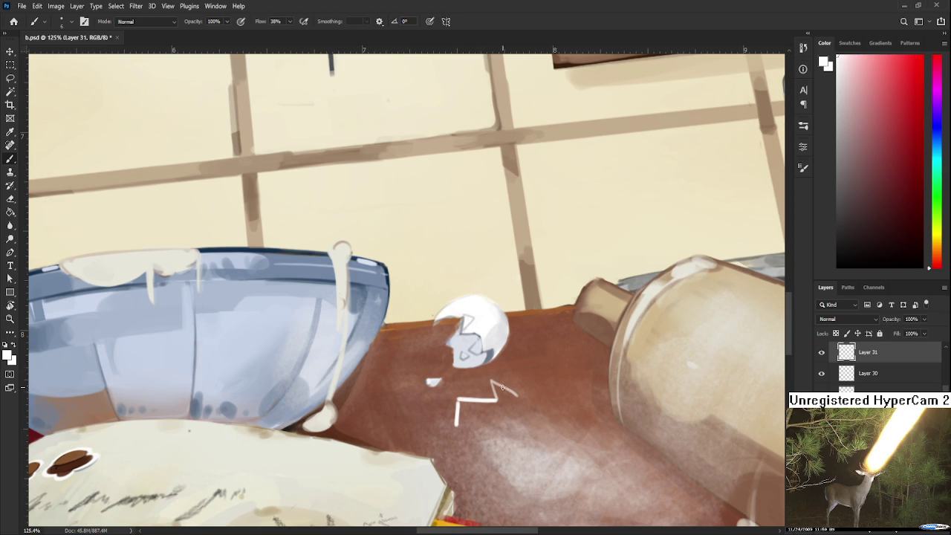
Add a thicker angular white stroke below the zigzag, discarding the hooked extension
{"action": "left_click_drag", "start_coordinate": [495, 384], "coordinate": [518, 430]}
{"action": "key", "text": "ctrl+z"}
{"action": "left_click_drag", "start_coordinate": [493, 383], "coordinate": [524, 422]}
{"action": "left_click_drag", "start_coordinate": [522, 412], "coordinate": [498, 446]}
{"action": "key", "text": "ctrl+z"}
{"action": "key", "text": "ctrl+shift+z"}
{"action": "key", "text": "ctrl+z"}
{"action": "key", "text": "ctrl+shift+z"}
{"action": "key", "text": "ctrl+z"}
{"action": "scroll", "coordinate": [647, 345], "scroll_direction": "down", "scroll_amount": 1}
{"action": "scroll", "coordinate": [646, 345], "scroll_direction": "down", "scroll_amount": 3}
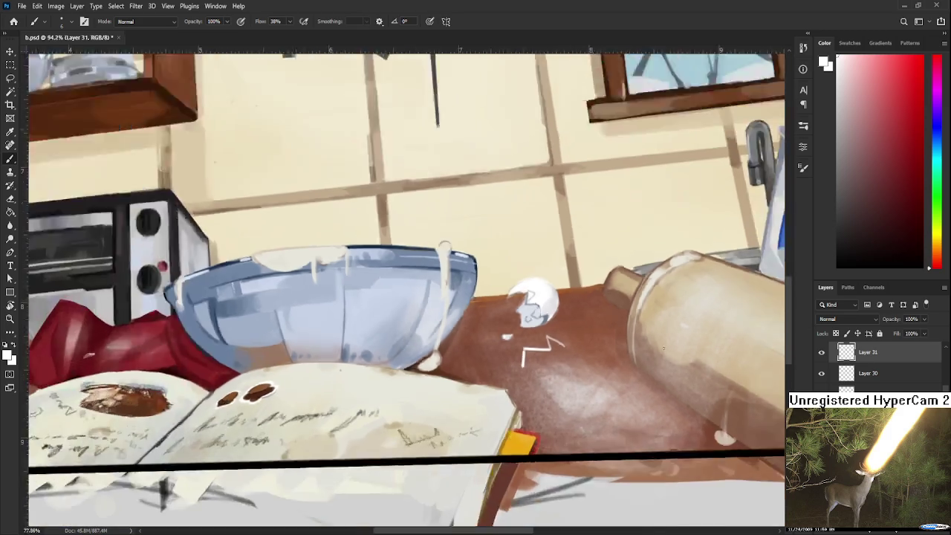
{"action": "scroll", "coordinate": [647, 345], "scroll_direction": "down", "scroll_amount": 4}
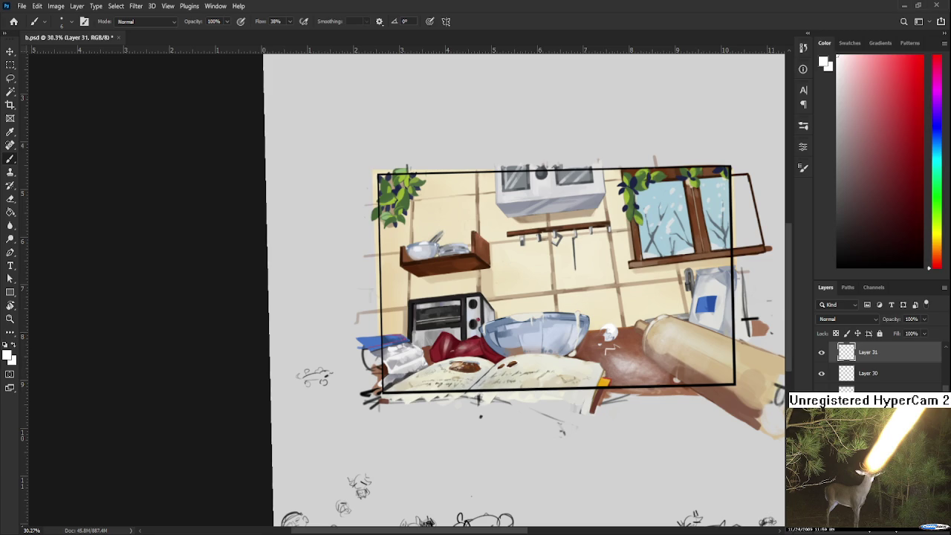
{"action": "key", "text": "ctrl+v"}
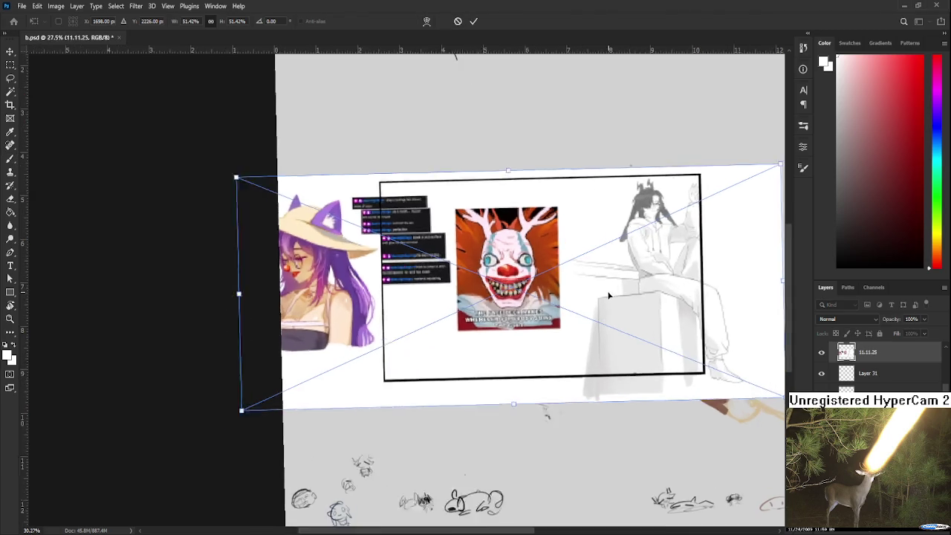
Move the pasted image inside the black frame and commit its placement
{"action": "scroll", "coordinate": [609, 296], "scroll_direction": "up", "scroll_amount": 4}
{"action": "left_click_drag", "start_coordinate": [100, 141], "coordinate": [260, 139]}
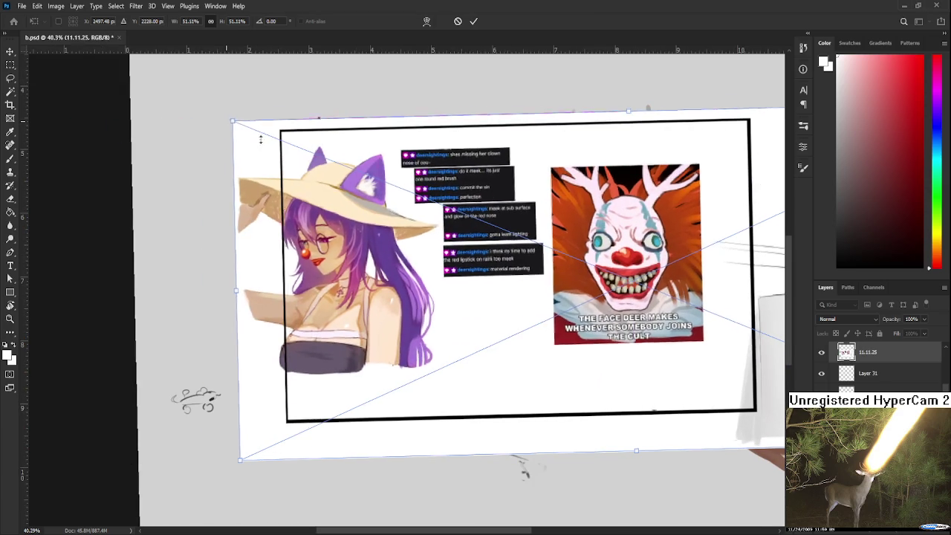
{"action": "key", "text": "Return"}
{"action": "key", "text": "b"}
Rotate and zoom the canvas view to inspect the placed collage, then level it
{"action": "scroll", "coordinate": [421, 234], "scroll_direction": "up", "scroll_amount": 2}
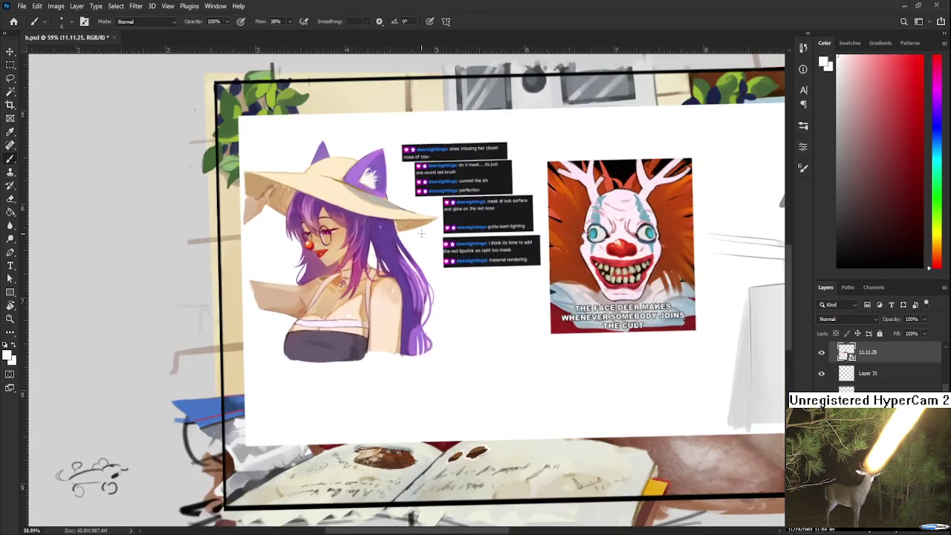
{"action": "scroll", "coordinate": [421, 234], "scroll_direction": "up", "scroll_amount": 3}
{"action": "key", "text": "r"}
{"action": "left_click_drag", "start_coordinate": [509, 276], "coordinate": [510, 285]}
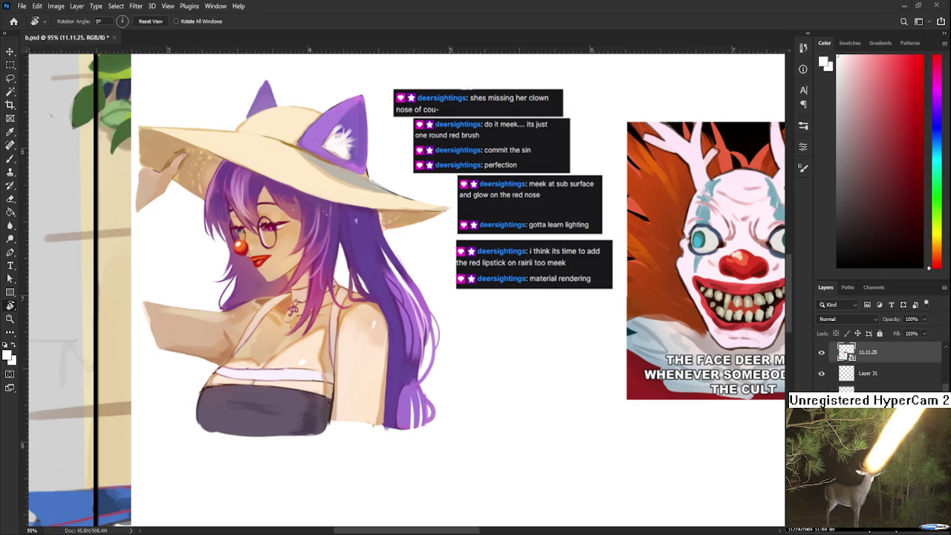
{"action": "left_click_drag", "start_coordinate": [414, 226], "coordinate": [450, 292]}
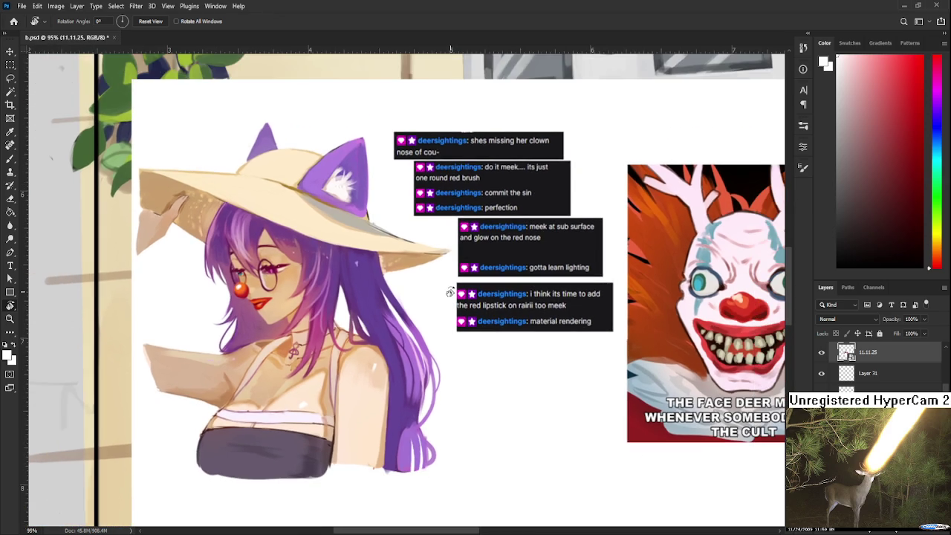
{"action": "scroll", "coordinate": [446, 305], "scroll_direction": "down", "scroll_amount": 1}
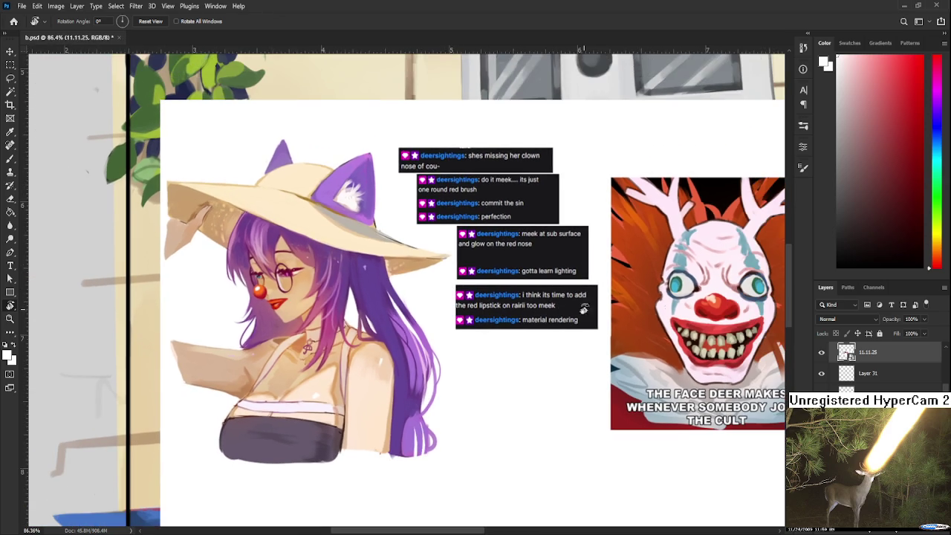
{"action": "scroll", "coordinate": [616, 317], "scroll_direction": "down", "scroll_amount": 1}
{"action": "scroll", "coordinate": [616, 317], "scroll_direction": "down", "scroll_amount": 1}
{"action": "left_click_drag", "start_coordinate": [615, 317], "coordinate": [532, 287]}
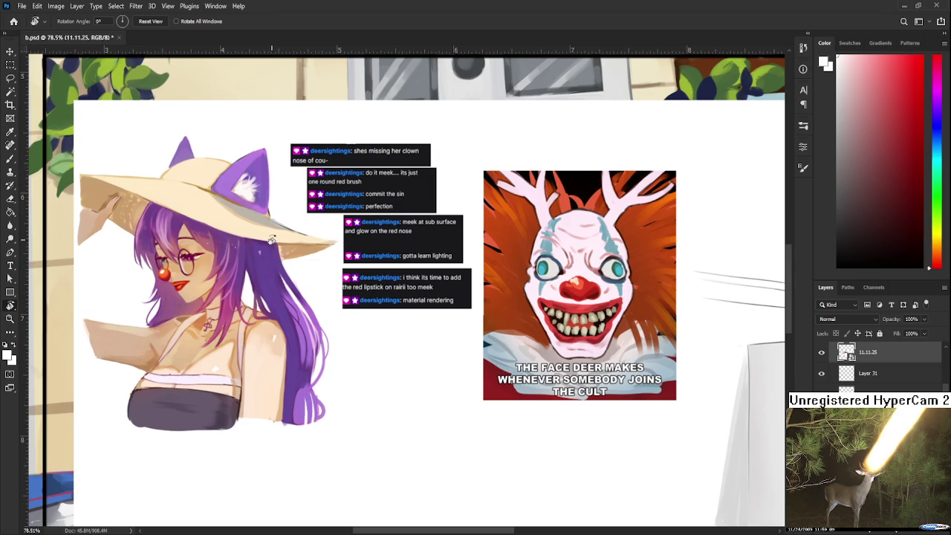
{"action": "scroll", "coordinate": [274, 253], "scroll_direction": "down", "scroll_amount": 3}
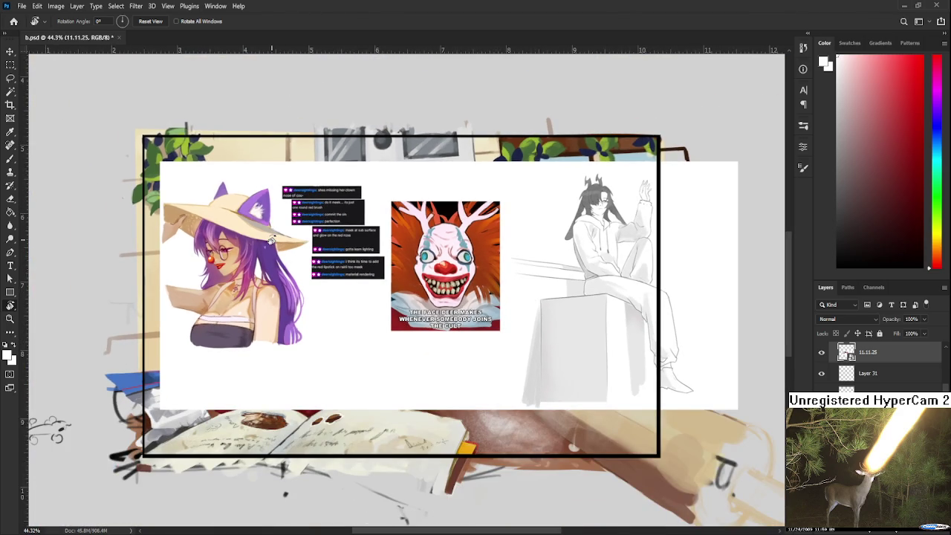
{"action": "scroll", "coordinate": [281, 290], "scroll_direction": "up", "scroll_amount": 1}
{"action": "scroll", "coordinate": [280, 291], "scroll_direction": "up", "scroll_amount": 2}
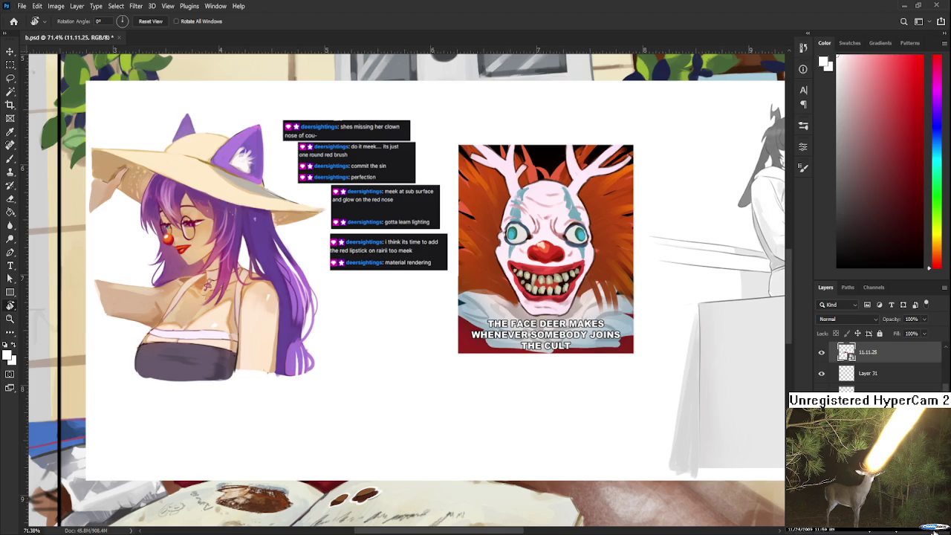
Delete the previously pasted overlay image
{"action": "key", "text": "Delete"}
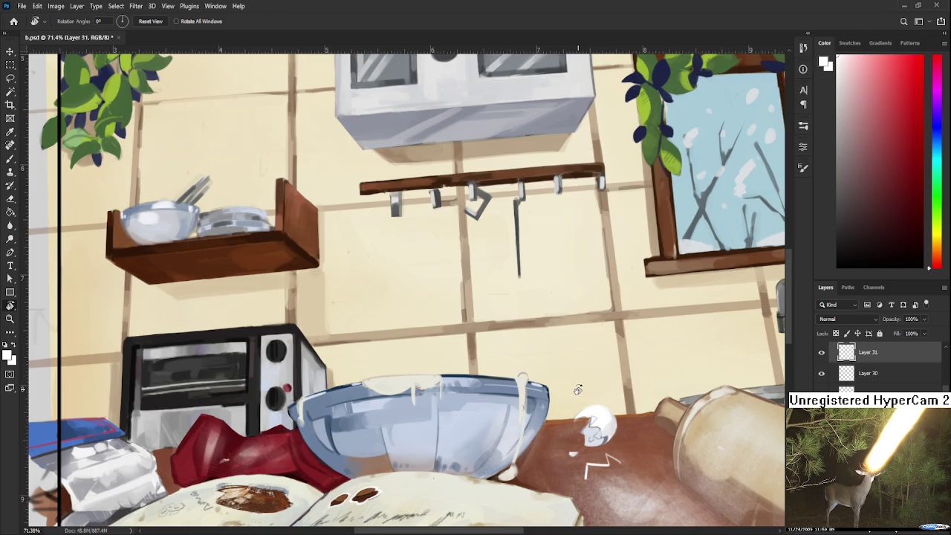
{"action": "scroll", "coordinate": [578, 389], "scroll_direction": "down", "scroll_amount": 3}
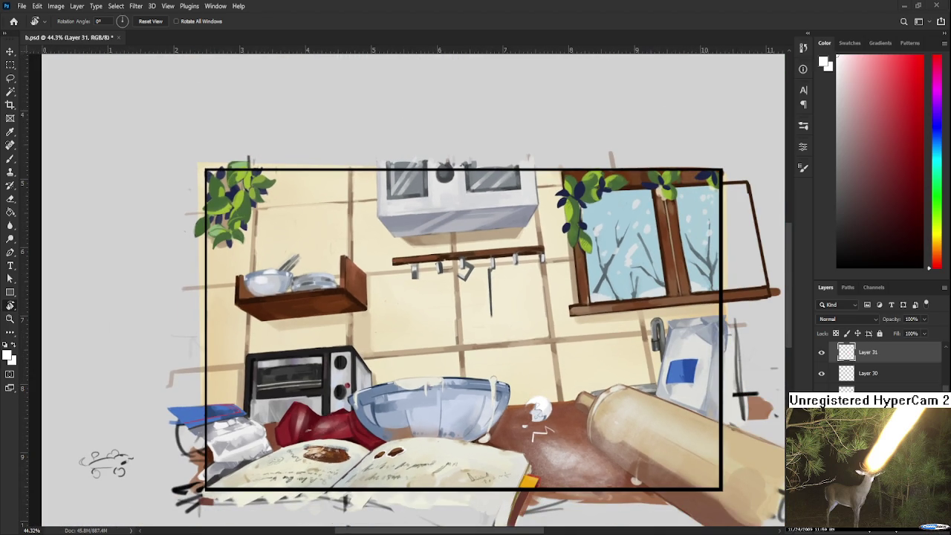
{"action": "scroll", "coordinate": [877, 368], "scroll_direction": "down", "scroll_amount": 5}
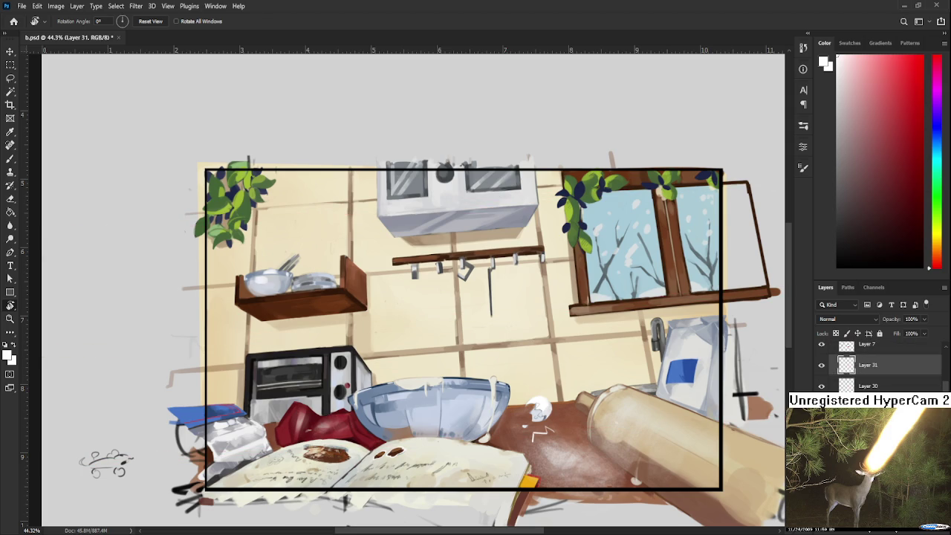
Paste the screenshot as a new layer, pan to the cat-girl artwork, then go Home
{"action": "key", "text": "ctrl+v"}
{"action": "scroll", "coordinate": [630, 335], "scroll_direction": "up", "scroll_amount": 1}
{"action": "left_click_drag", "start_coordinate": [630, 336], "coordinate": [507, 340]}
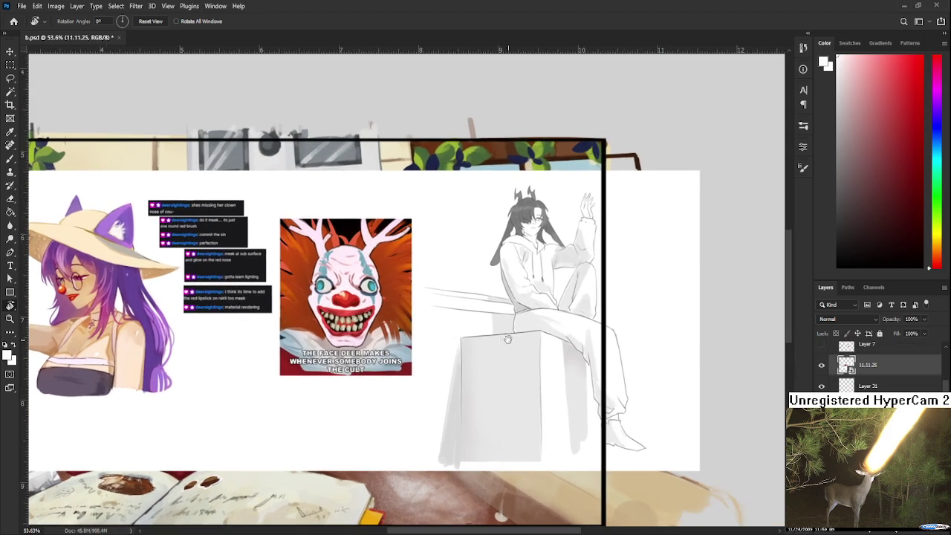
{"action": "scroll", "coordinate": [507, 341], "scroll_direction": "up", "scroll_amount": 1}
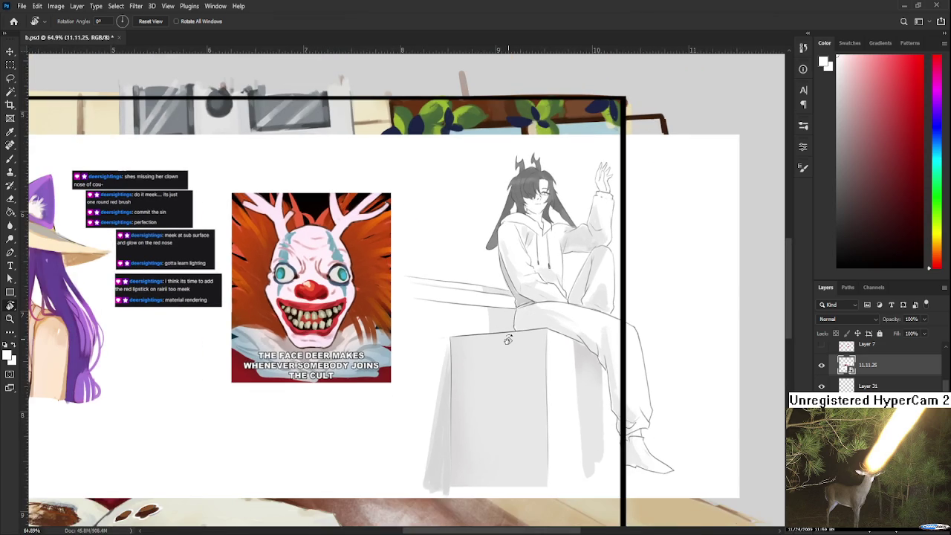
{"action": "left_click_drag", "start_coordinate": [507, 340], "coordinate": [547, 344]}
{"action": "scroll", "coordinate": [546, 344], "scroll_direction": "down", "scroll_amount": 1}
{"action": "left_click_drag", "start_coordinate": [465, 341], "coordinate": [584, 358]}
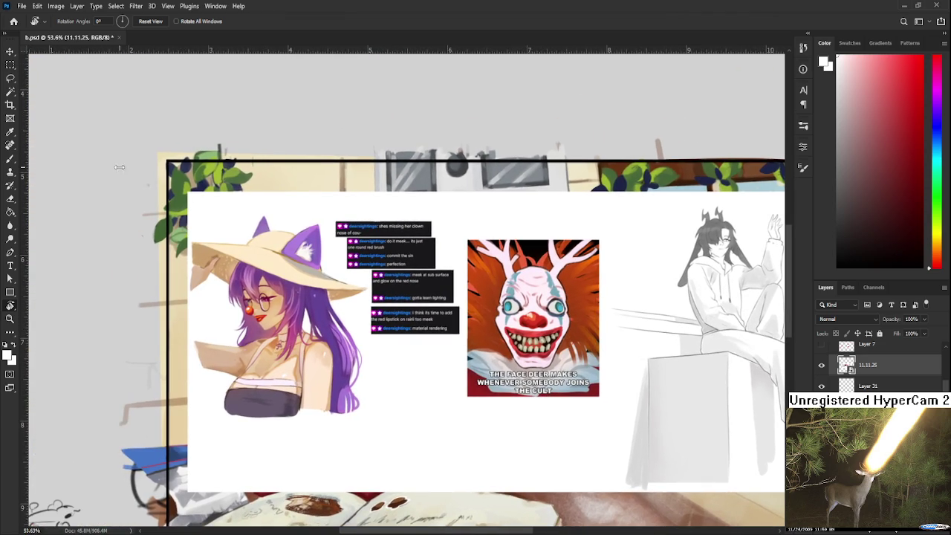
{"action": "left_click", "coordinate": [13, 21]}
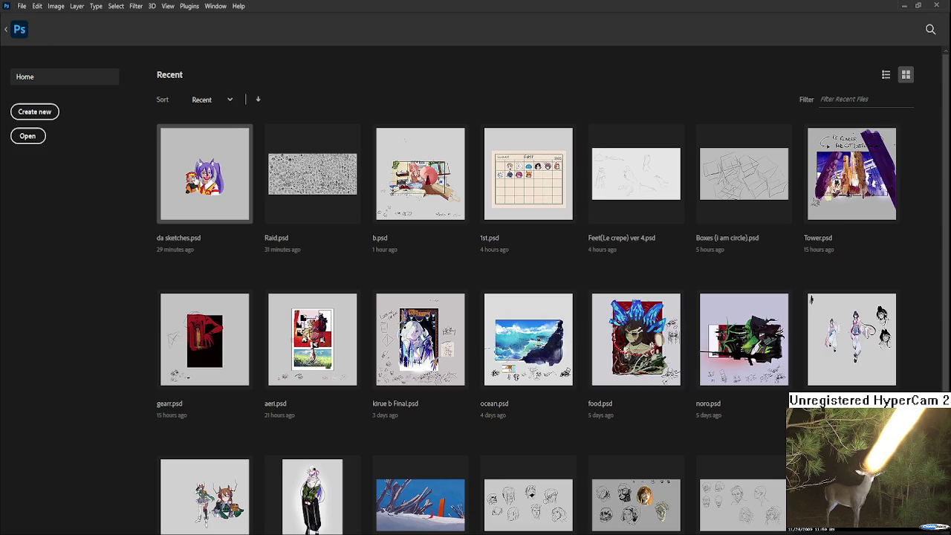
Open da sketches.psd from Recent files, zoom out to view it, then close it
{"action": "key", "text": "Escape"}
{"action": "left_click", "coordinate": [204, 174]}
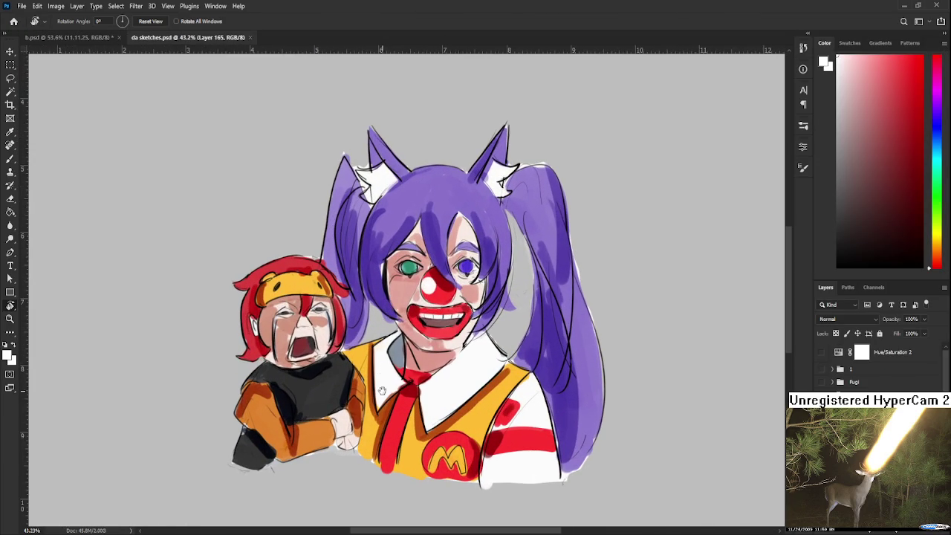
{"action": "scroll", "coordinate": [391, 389], "scroll_direction": "up", "scroll_amount": 2}
{"action": "scroll", "coordinate": [392, 390], "scroll_direction": "down", "scroll_amount": 1}
{"action": "scroll", "coordinate": [411, 394], "scroll_direction": "down", "scroll_amount": 1}
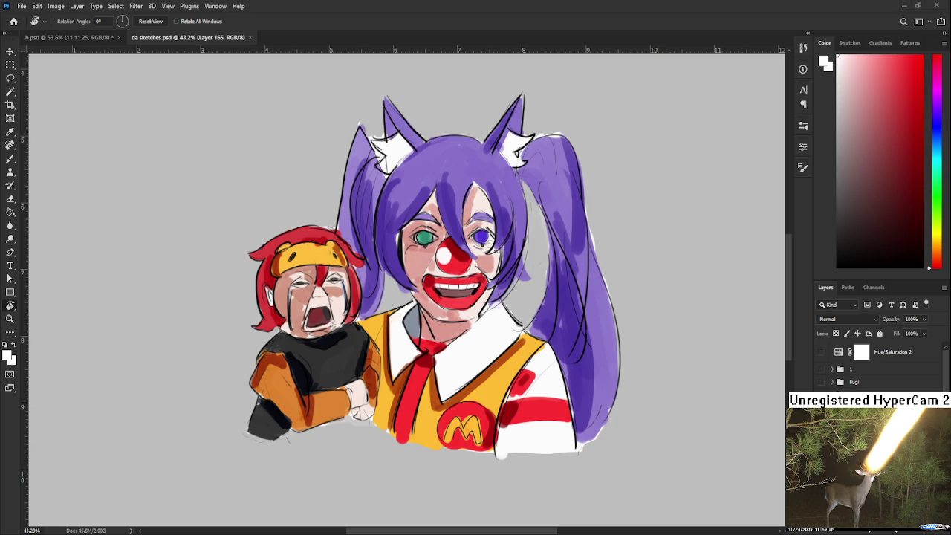
{"action": "scroll", "coordinate": [360, 260], "scroll_direction": "down", "scroll_amount": 1}
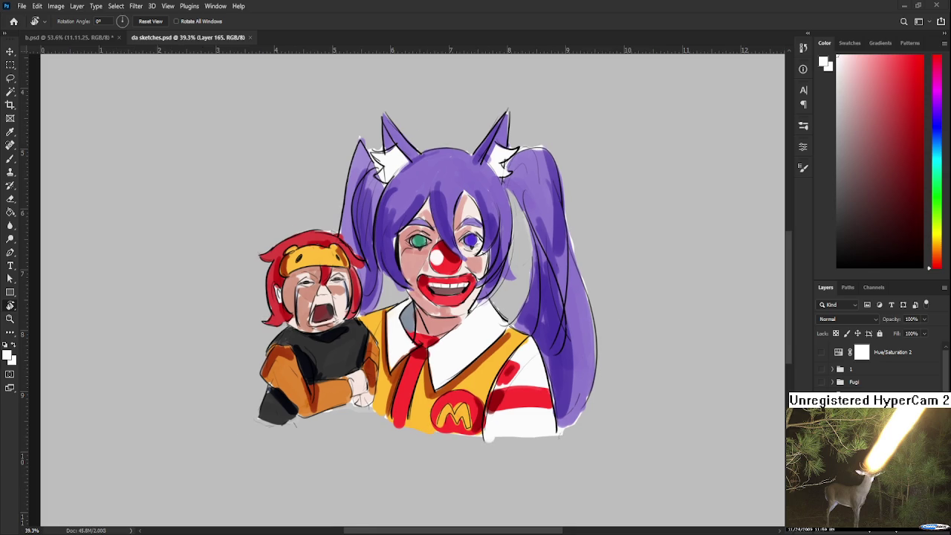
{"action": "scroll", "coordinate": [328, 305], "scroll_direction": "down", "scroll_amount": 2}
{"action": "scroll", "coordinate": [334, 290], "scroll_direction": "down", "scroll_amount": 1}
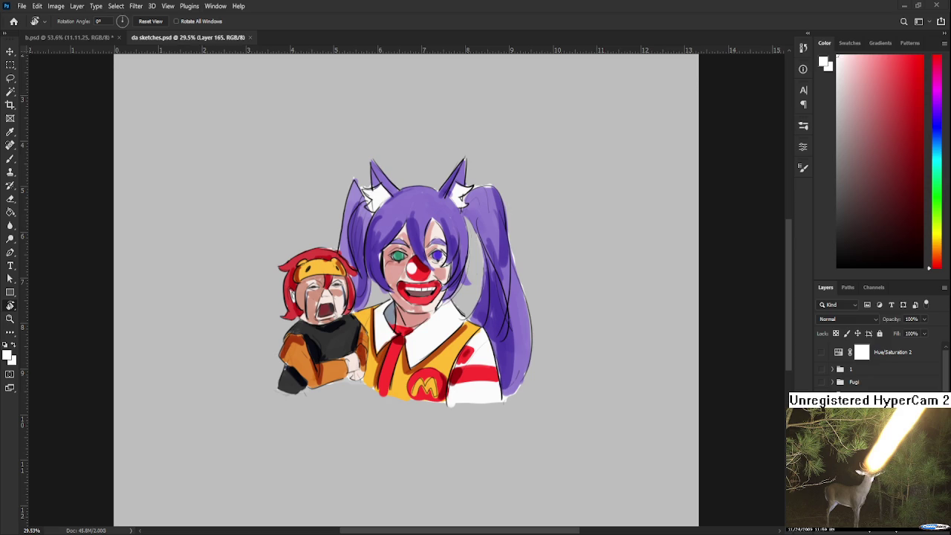
{"action": "left_click", "coordinate": [250, 37]}
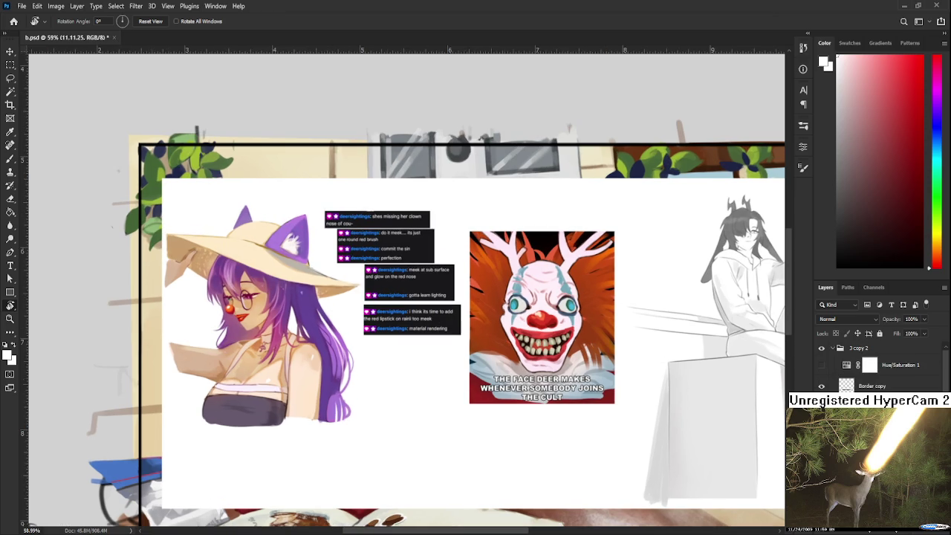
Hide the screenshot overlay layer and zoom in on the counter below the egg
{"action": "key", "text": "Delete"}
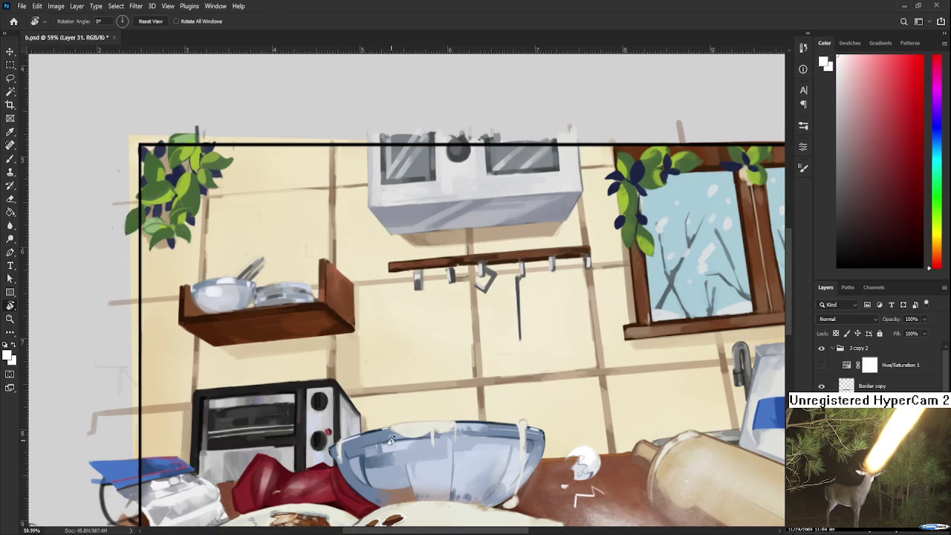
{"action": "left_click_drag", "start_coordinate": [390, 441], "coordinate": [443, 383]}
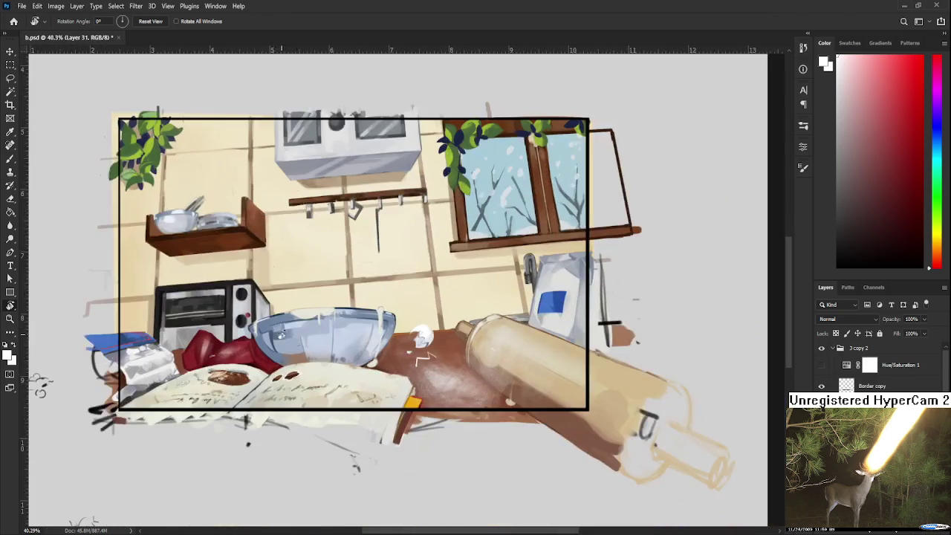
{"action": "scroll", "coordinate": [443, 383], "scroll_direction": "up", "scroll_amount": 5}
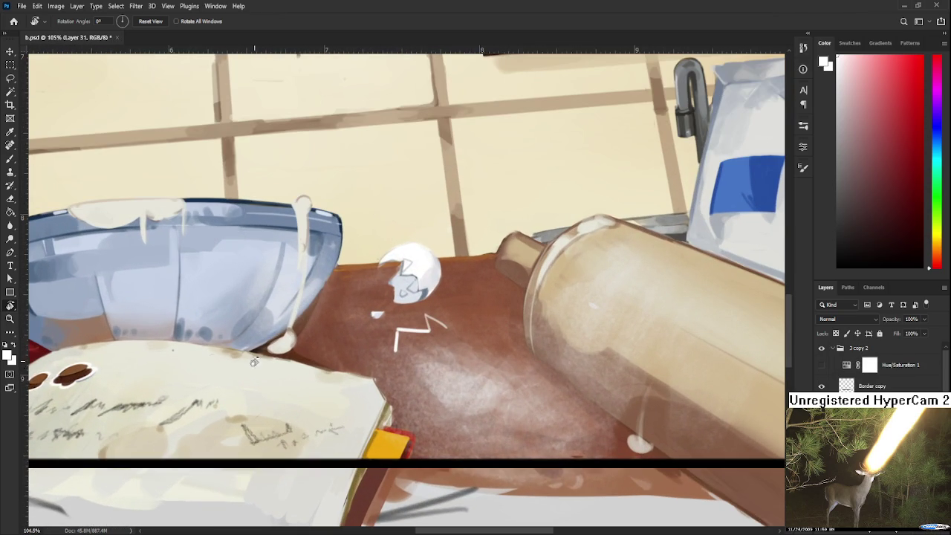
{"action": "scroll", "coordinate": [440, 331], "scroll_direction": "up", "scroll_amount": 1}
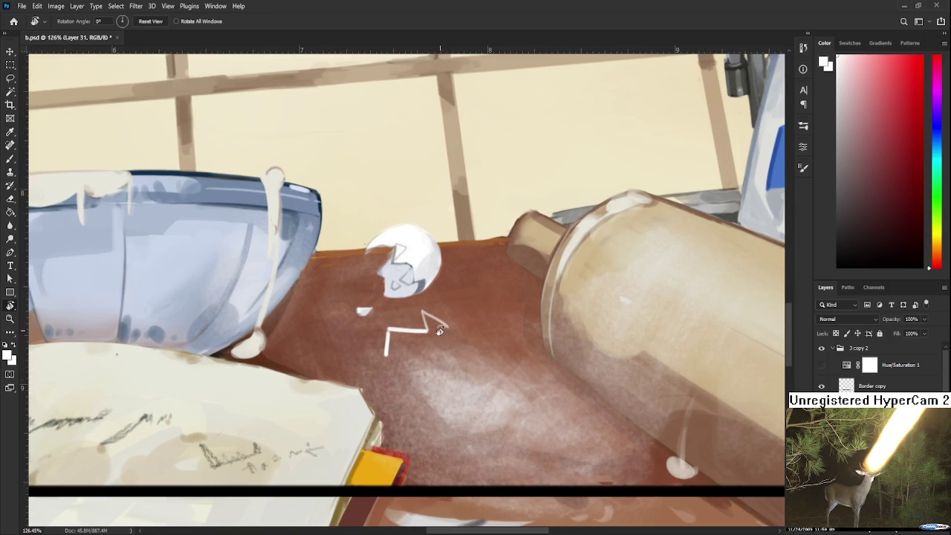
{"action": "key", "text": "b"}
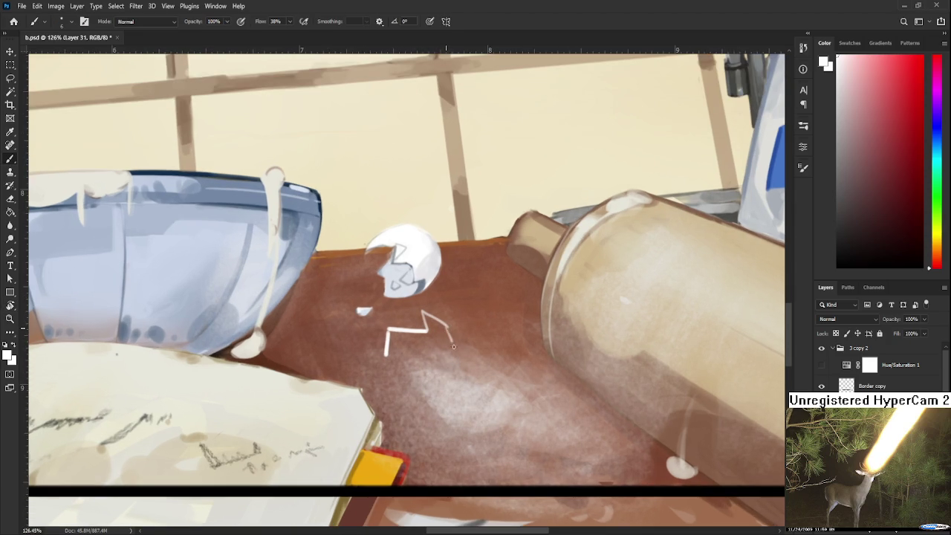
Brush a white eggshell shard with bottom curve and right side, redoing strokes as needed
{"action": "mouse_move", "coordinate": [446, 332]}
{"action": "left_mouse_down"}
{"action": "mouse_move", "coordinate": [416, 368]}
{"action": "mouse_move", "coordinate": [427, 378]}
{"action": "mouse_move", "coordinate": [446, 356]}
{"action": "left_mouse_up"}
{"action": "key", "text": "ctrl+z"}
{"action": "key", "text": "ctrl+z"}
{"action": "key", "text": "ctrl+z"}
{"action": "mouse_move", "coordinate": [386, 357]}
{"action": "left_mouse_down"}
{"action": "mouse_move", "coordinate": [446, 329]}
{"action": "mouse_move", "coordinate": [445, 364]}
{"action": "left_mouse_up"}
{"action": "key", "text": "ctrl+z"}
{"action": "left_click_drag", "start_coordinate": [449, 330], "coordinate": [445, 359]}
{"action": "key", "text": "ctrl+z"}
{"action": "key", "text": "ctrl+z"}
{"action": "mouse_move", "coordinate": [397, 354]}
{"action": "left_mouse_down"}
{"action": "mouse_move", "coordinate": [392, 335]}
{"action": "mouse_move", "coordinate": [429, 337]}
{"action": "mouse_move", "coordinate": [394, 333]}
{"action": "mouse_move", "coordinate": [391, 342]}
{"action": "mouse_move", "coordinate": [402, 349]}
{"action": "mouse_move", "coordinate": [407, 336]}
{"action": "mouse_move", "coordinate": [399, 364]}
{"action": "mouse_move", "coordinate": [407, 361]}
{"action": "mouse_move", "coordinate": [390, 356]}
{"action": "mouse_move", "coordinate": [415, 350]}
{"action": "mouse_move", "coordinate": [407, 340]}
{"action": "mouse_move", "coordinate": [434, 340]}
{"action": "mouse_move", "coordinate": [415, 364]}
{"action": "mouse_move", "coordinate": [425, 361]}
{"action": "mouse_move", "coordinate": [437, 339]}
{"action": "mouse_move", "coordinate": [427, 320]}
{"action": "mouse_move", "coordinate": [445, 327]}
{"action": "mouse_move", "coordinate": [435, 359]}
{"action": "mouse_move", "coordinate": [450, 345]}
{"action": "mouse_move", "coordinate": [446, 356]}
{"action": "left_mouse_up"}
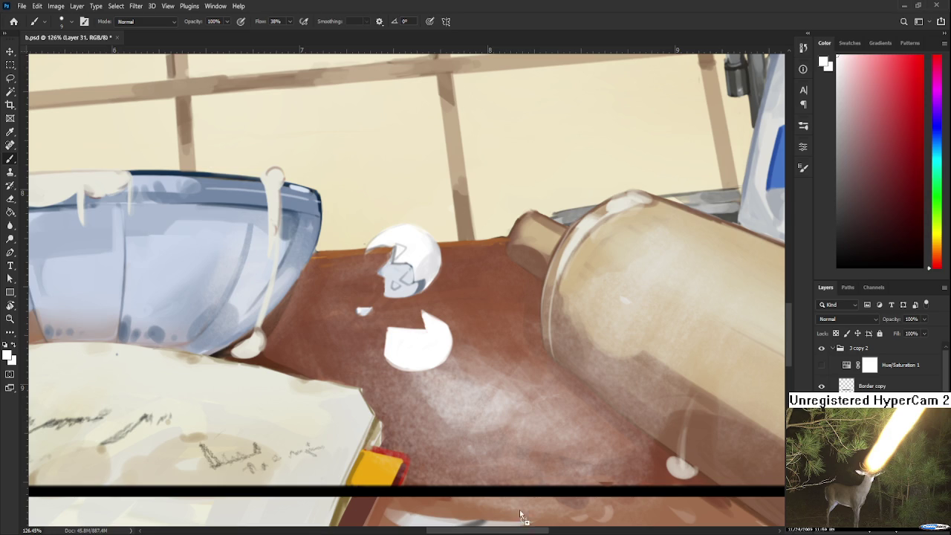
{"action": "scroll", "coordinate": [483, 373], "scroll_direction": "down", "scroll_amount": 1}
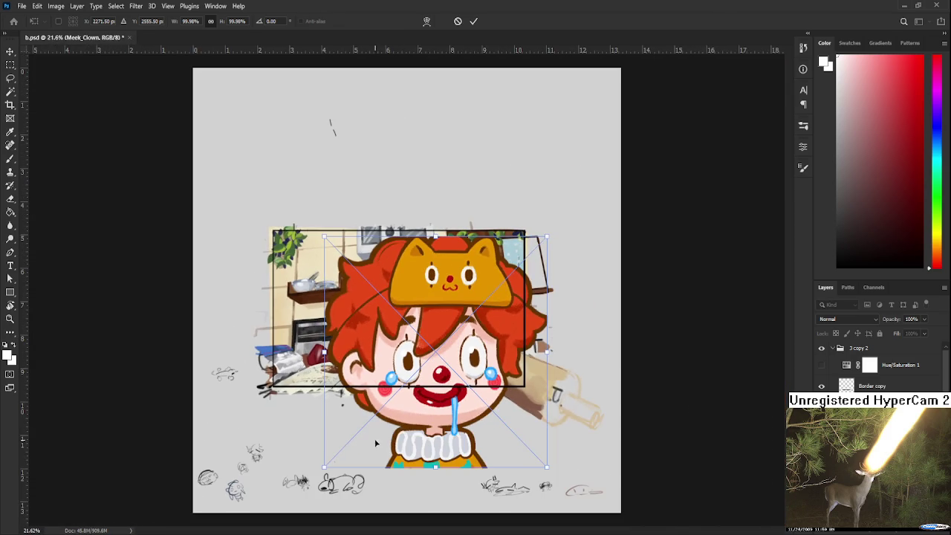
Shrink the placed clown image, move it toward the scene centre and commit
{"action": "left_click_drag", "start_coordinate": [327, 473], "coordinate": [431, 355]}
{"action": "left_click_drag", "start_coordinate": [538, 312], "coordinate": [471, 325]}
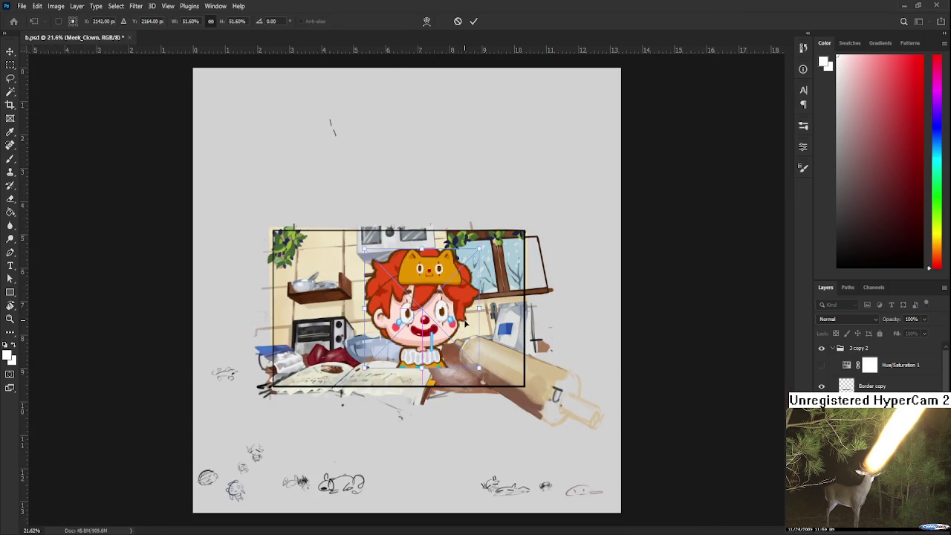
{"action": "key", "text": "Return"}
{"action": "key", "text": "b"}
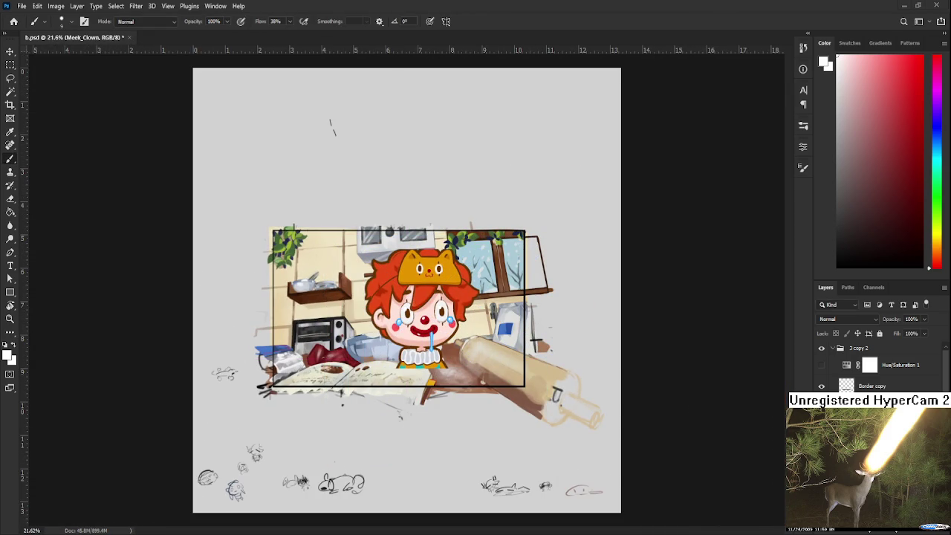
{"action": "scroll", "coordinate": [369, 309], "scroll_direction": "up", "scroll_amount": 2}
{"action": "scroll", "coordinate": [370, 309], "scroll_direction": "up", "scroll_amount": 1}
{"action": "scroll", "coordinate": [369, 309], "scroll_direction": "up", "scroll_amount": 1}
{"action": "scroll", "coordinate": [369, 309], "scroll_direction": "up", "scroll_amount": 1}
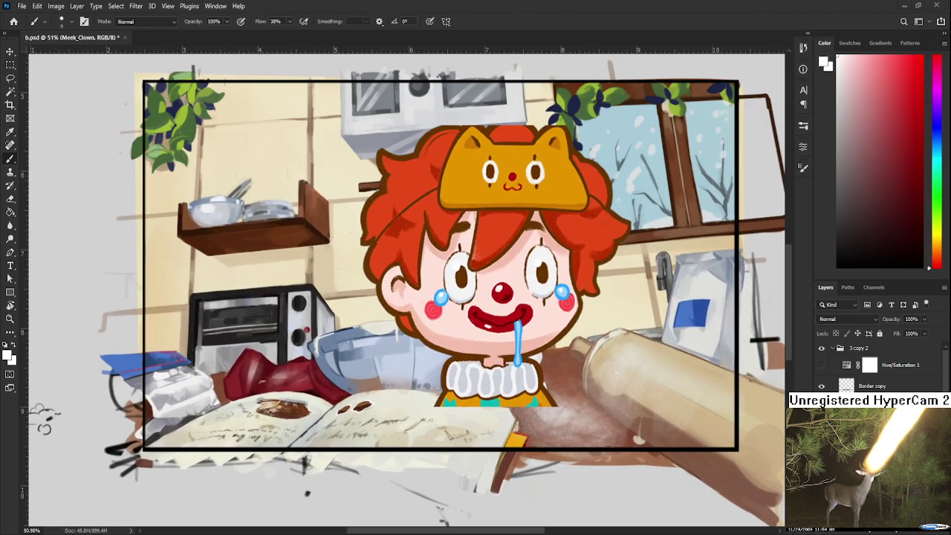
{"action": "scroll", "coordinate": [322, 412], "scroll_direction": "up", "scroll_amount": 1}
{"action": "scroll", "coordinate": [327, 405], "scroll_direction": "up", "scroll_amount": 1}
{"action": "scroll", "coordinate": [332, 399], "scroll_direction": "up", "scroll_amount": 1}
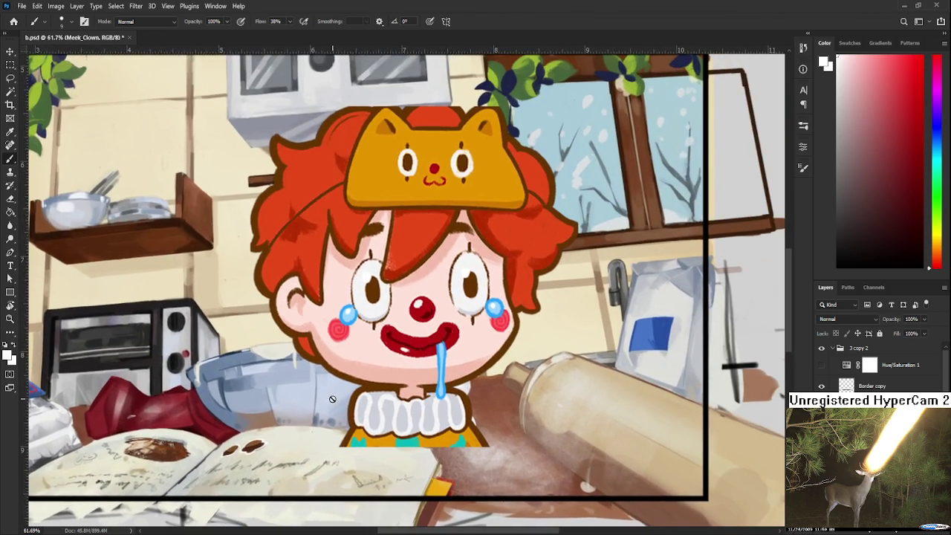
{"action": "scroll", "coordinate": [332, 399], "scroll_direction": "down", "scroll_amount": 2}
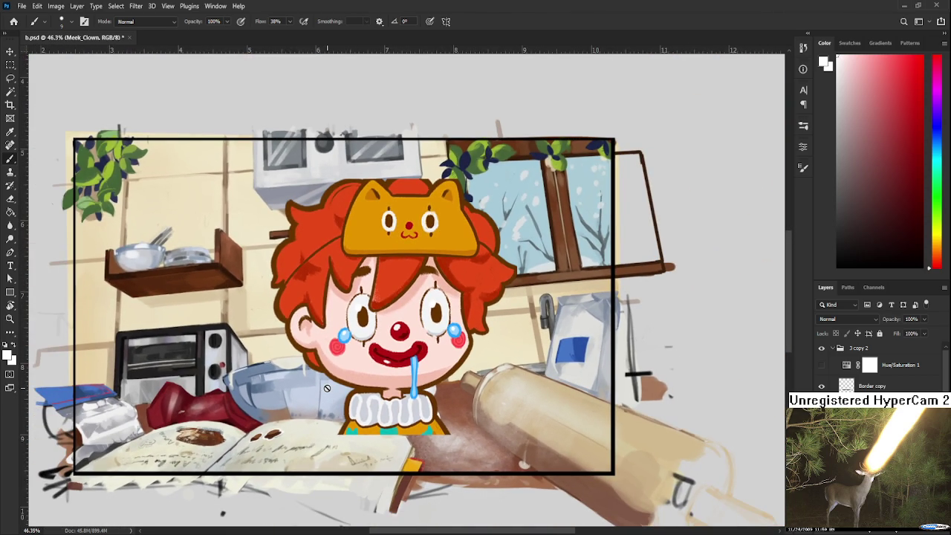
{"action": "scroll", "coordinate": [317, 433], "scroll_direction": "up", "scroll_amount": 1}
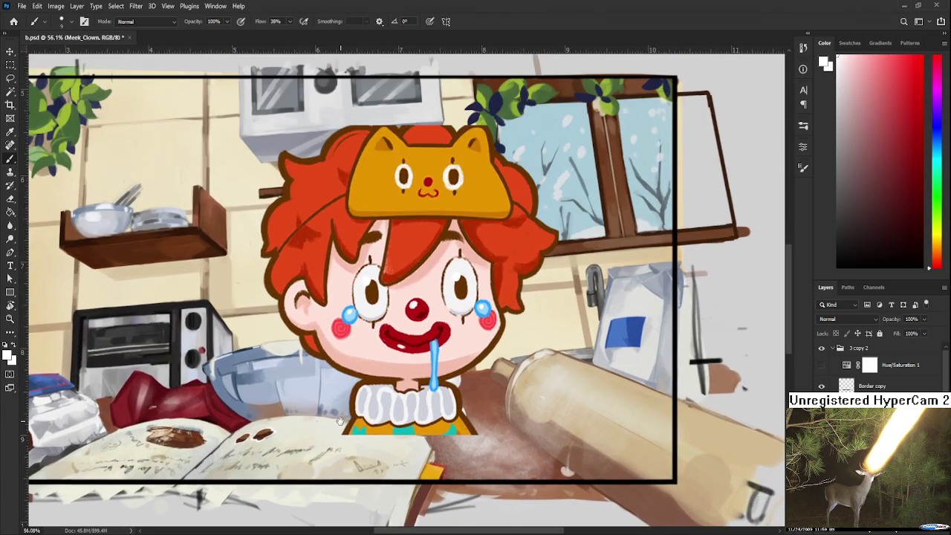
{"action": "left_click_drag", "start_coordinate": [340, 421], "coordinate": [333, 457]}
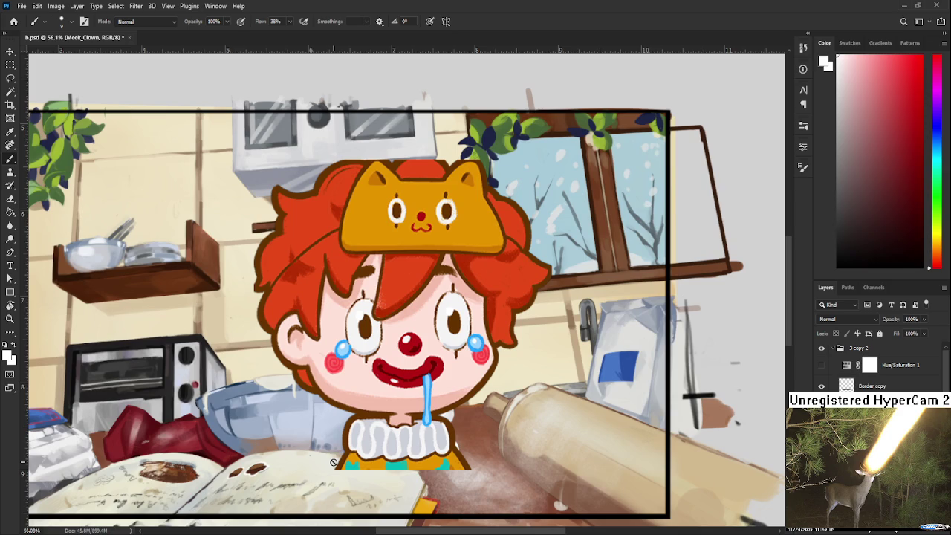
{"action": "scroll", "coordinate": [334, 463], "scroll_direction": "down", "scroll_amount": 1}
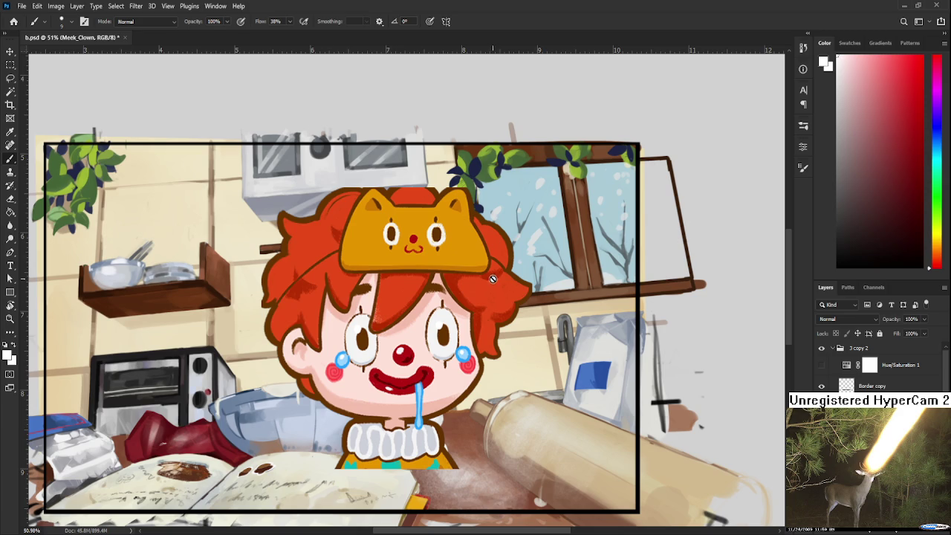
Shrink the clown further to a small figure tucked behind the bowl, then hide it
{"action": "key", "text": "ctrl+t"}
{"action": "left_click_drag", "start_coordinate": [531, 186], "coordinate": [363, 363]}
{"action": "mouse_move", "coordinate": [289, 453]}
{"action": "left_mouse_down"}
{"action": "mouse_move", "coordinate": [271, 369]}
{"action": "mouse_move", "coordinate": [287, 365]}
{"action": "left_mouse_up"}
{"action": "key", "text": "Return"}
{"action": "scroll", "coordinate": [345, 354], "scroll_direction": "down", "scroll_amount": 3}
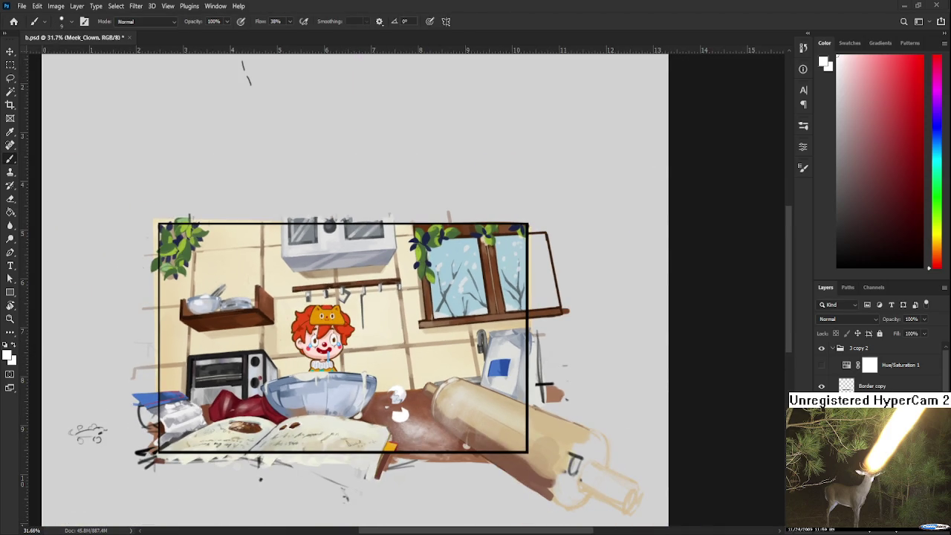
{"action": "key", "text": "Delete"}
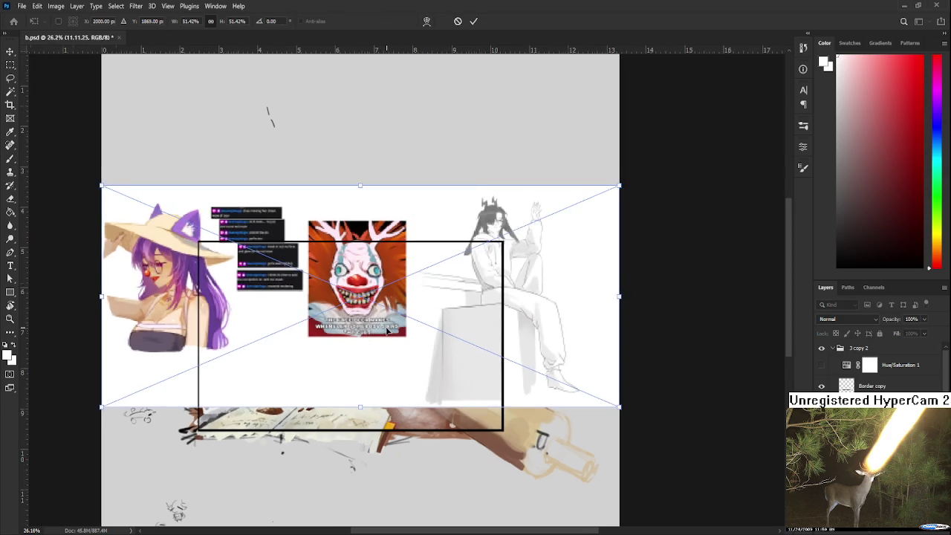
Confirm the placed screenshot's transform and zoom around the counter with the eggshells
{"action": "key", "text": "Return"}
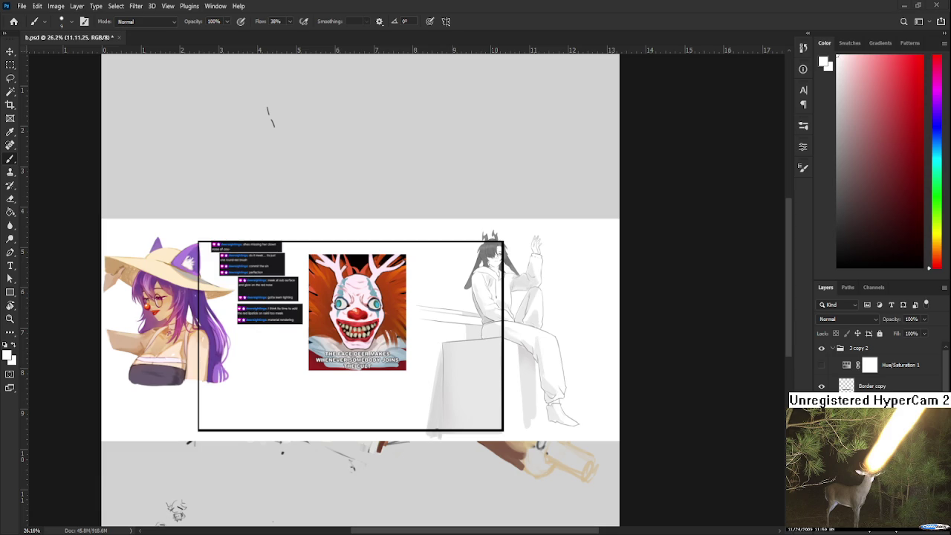
{"action": "scroll", "coordinate": [365, 310], "scroll_direction": "up", "scroll_amount": 2}
{"action": "scroll", "coordinate": [364, 310], "scroll_direction": "up", "scroll_amount": 2}
{"action": "scroll", "coordinate": [368, 320], "scroll_direction": "up", "scroll_amount": 2}
{"action": "scroll", "coordinate": [370, 324], "scroll_direction": "down", "scroll_amount": 1}
{"action": "scroll", "coordinate": [373, 292], "scroll_direction": "down", "scroll_amount": 1}
{"action": "scroll", "coordinate": [342, 242], "scroll_direction": "down", "scroll_amount": 1}
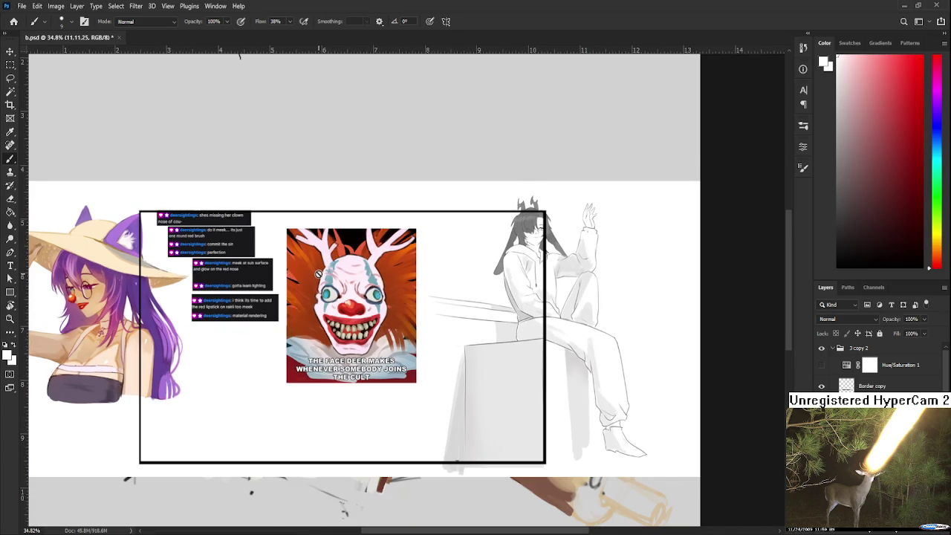
{"action": "scroll", "coordinate": [319, 275], "scroll_direction": "up", "scroll_amount": 1}
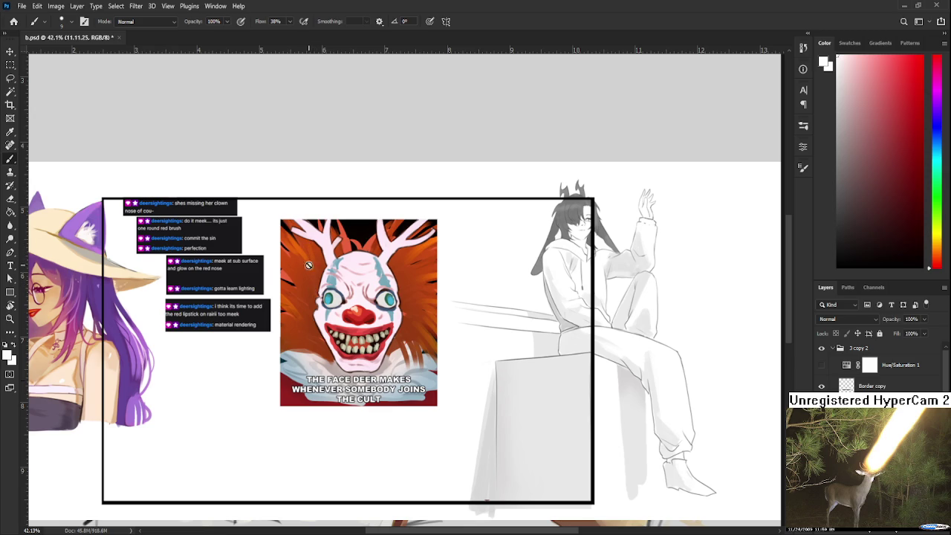
{"action": "scroll", "coordinate": [368, 434], "scroll_direction": "down", "scroll_amount": 1}
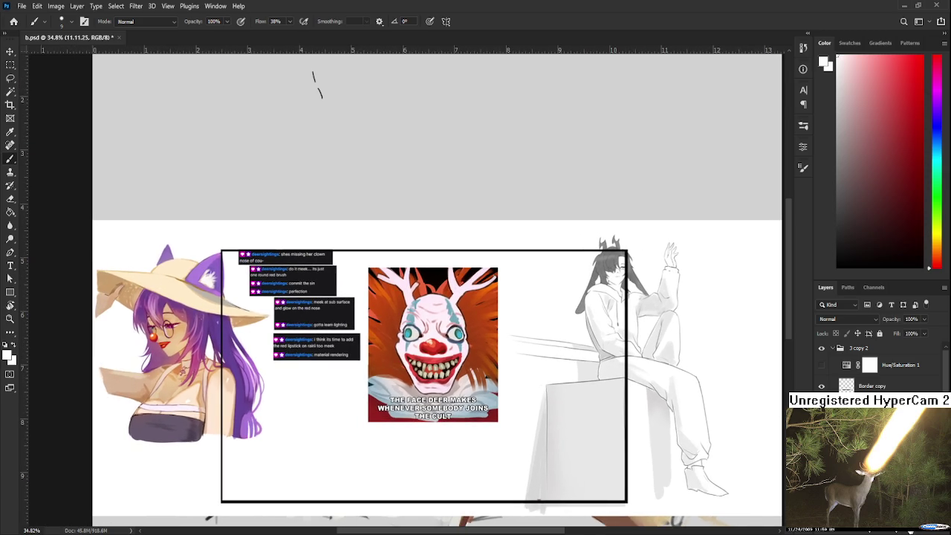
{"action": "scroll", "coordinate": [464, 473], "scroll_direction": "up", "scroll_amount": 1}
{"action": "scroll", "coordinate": [463, 474], "scroll_direction": "up", "scroll_amount": 1}
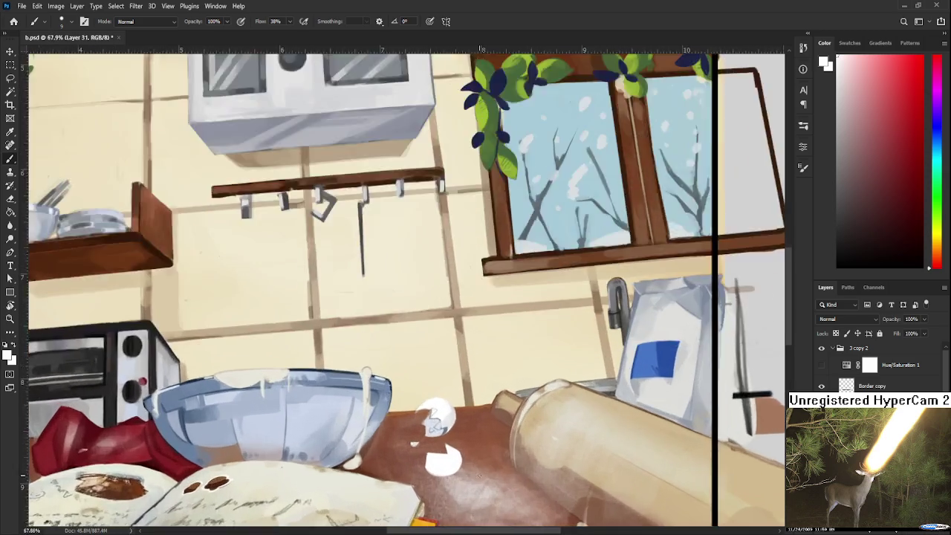
Sample the eggshell's light blue shade and white from the lower eggshell
{"action": "scroll", "coordinate": [464, 474], "scroll_direction": "up", "scroll_amount": 1}
{"action": "scroll", "coordinate": [464, 474], "scroll_direction": "down", "scroll_amount": 1}
{"action": "scroll", "coordinate": [464, 473], "scroll_direction": "down", "scroll_amount": 2}
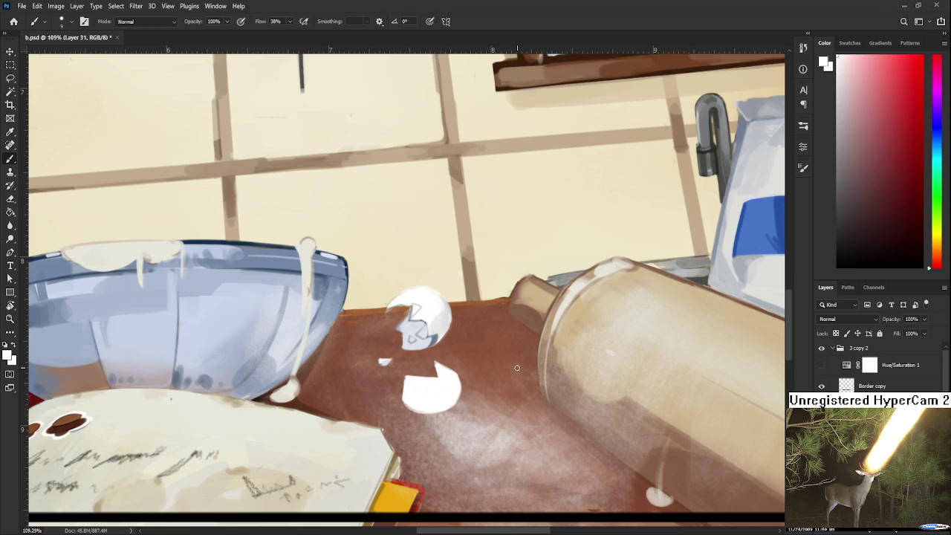
{"action": "left_click", "coordinate": [434, 323], "text": "alt"}
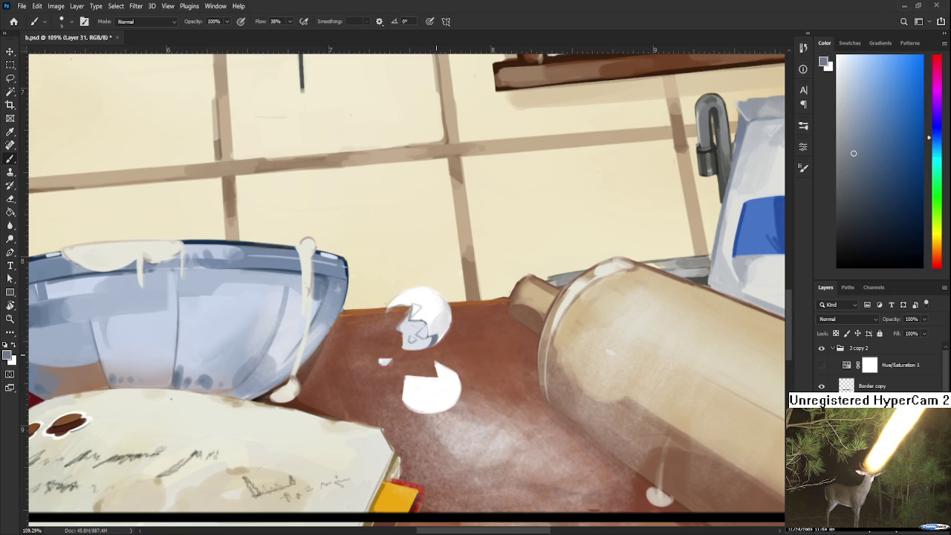
{"action": "scroll", "coordinate": [435, 312], "scroll_direction": "down", "scroll_amount": 3}
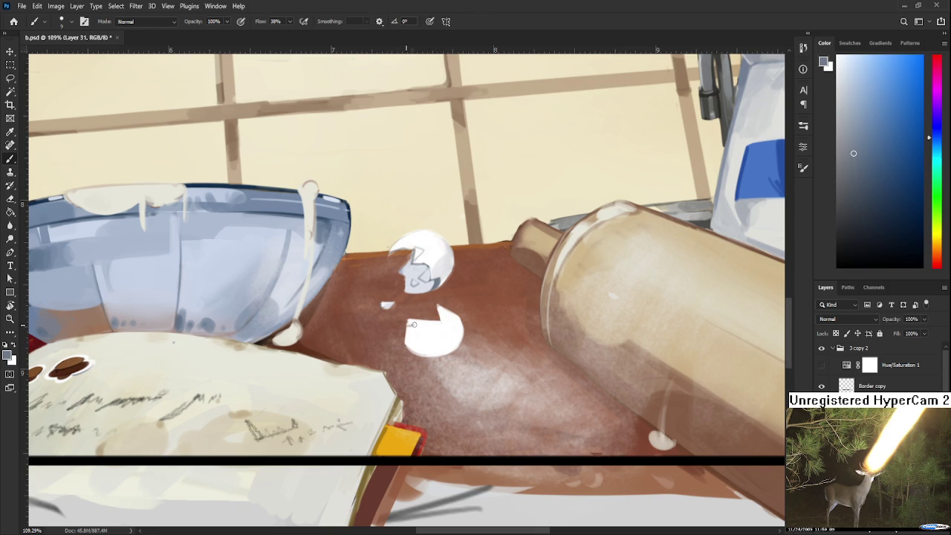
{"action": "left_click", "coordinate": [415, 328], "text": "alt"}
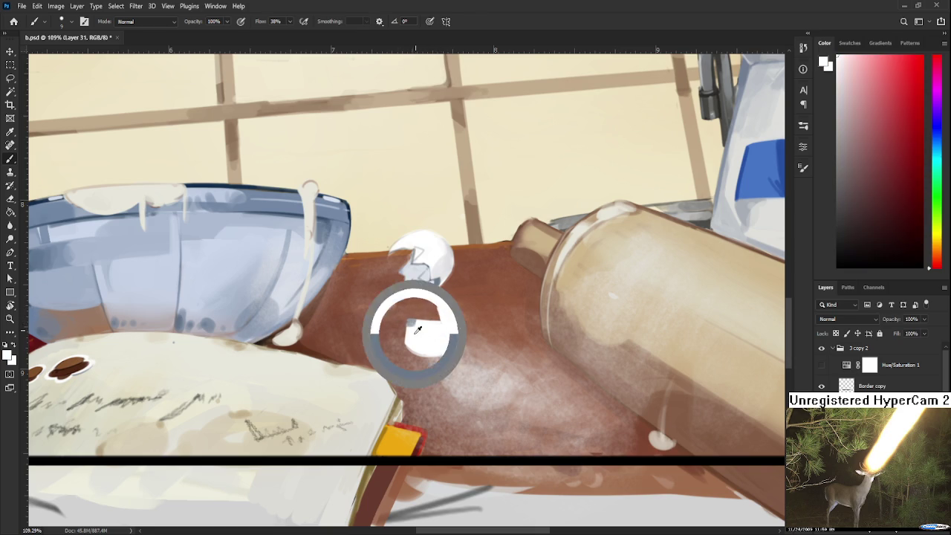
{"action": "scroll", "coordinate": [416, 322], "scroll_direction": "up", "scroll_amount": 2}
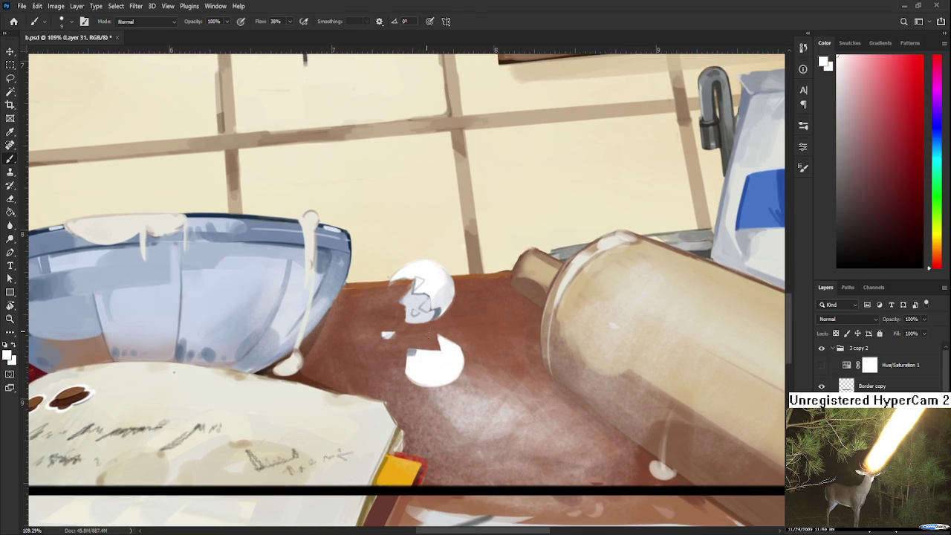
Resample blue-grey from the lower shard, swap to white, and tilt the view for erasing
{"action": "left_click", "coordinate": [419, 358], "text": "alt"}
{"action": "left_click", "coordinate": [409, 354], "text": "alt"}
{"action": "left_click", "coordinate": [412, 366], "text": "alt"}
{"action": "left_click", "coordinate": [414, 350], "text": "alt"}
{"action": "scroll", "coordinate": [420, 338], "scroll_direction": "right", "scroll_amount": 1}
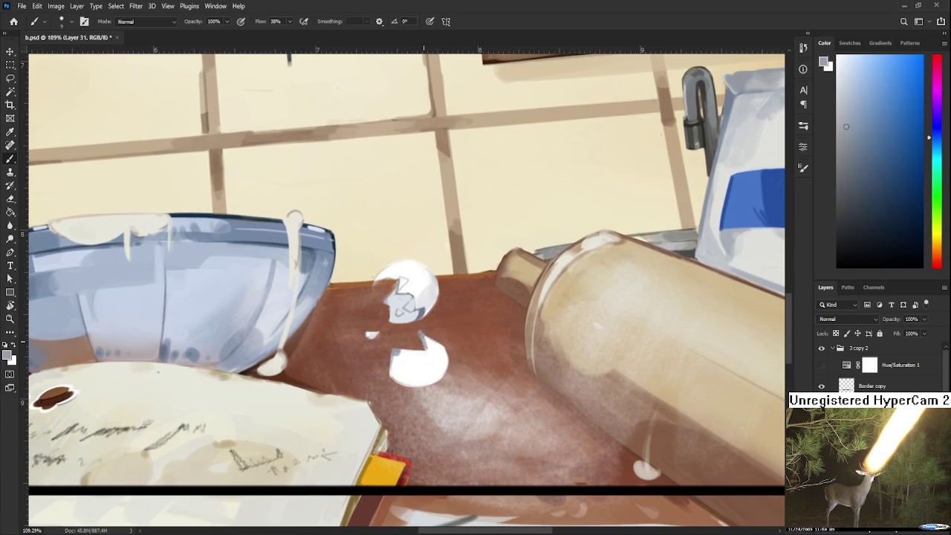
{"action": "key", "text": "x"}
{"action": "left_click", "coordinate": [424, 337], "text": "alt"}
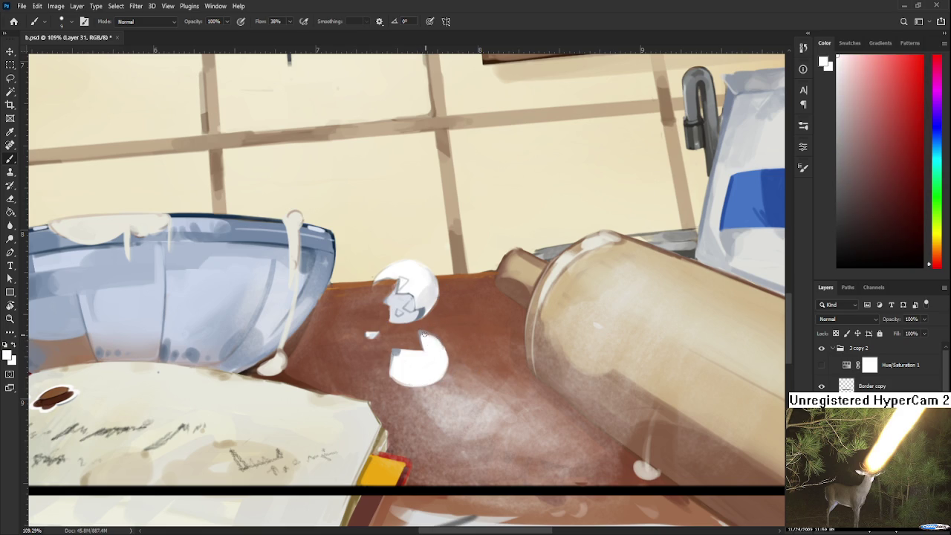
{"action": "key", "text": "e"}
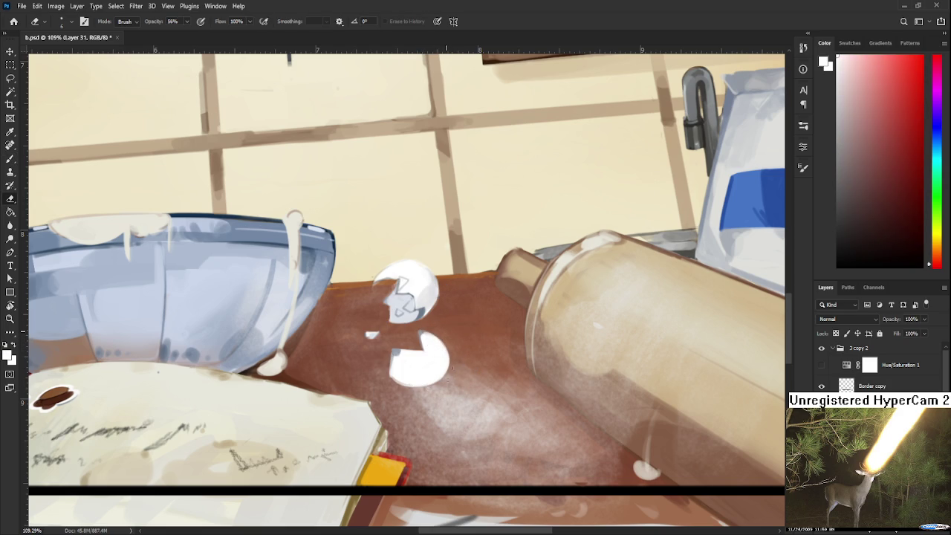
{"action": "mouse_move", "coordinate": [462, 351]}
{"action": "left_mouse_down"}
{"action": "mouse_move", "coordinate": [442, 314]}
{"action": "mouse_move", "coordinate": [348, 284]}
{"action": "left_mouse_up"}
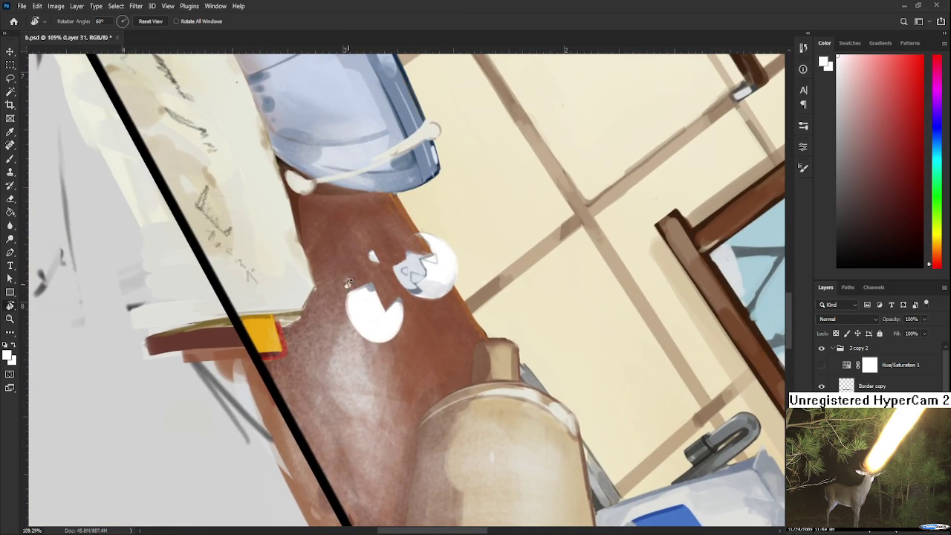
Switch to the Eraser and rotate the view to a gentler angle over the shards
{"action": "key", "text": "e"}
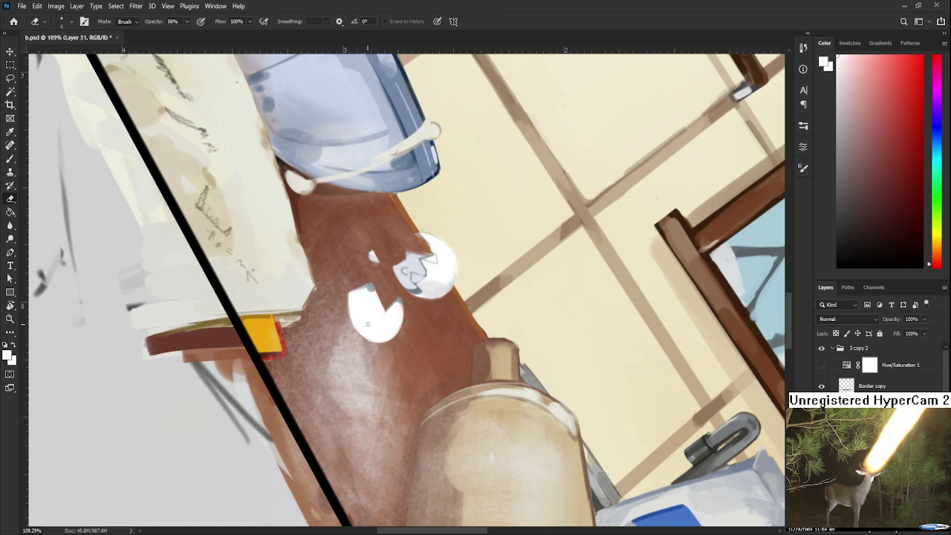
{"action": "key", "text": "r"}
{"action": "left_click_drag", "start_coordinate": [398, 366], "coordinate": [457, 378]}
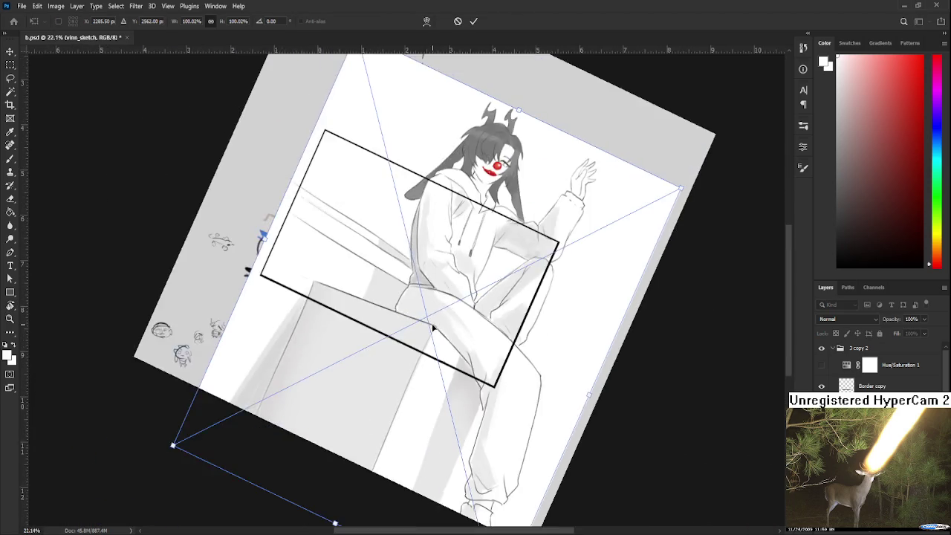
Scale the figure sketch down to about 71% and apply the new size
{"action": "scroll", "coordinate": [433, 327], "scroll_direction": "down", "scroll_amount": 3}
{"action": "mouse_move", "coordinate": [452, 511]}
{"action": "left_mouse_down"}
{"action": "mouse_move", "coordinate": [427, 405]}
{"action": "mouse_move", "coordinate": [384, 328]}
{"action": "left_mouse_up"}
{"action": "key", "text": "r"}
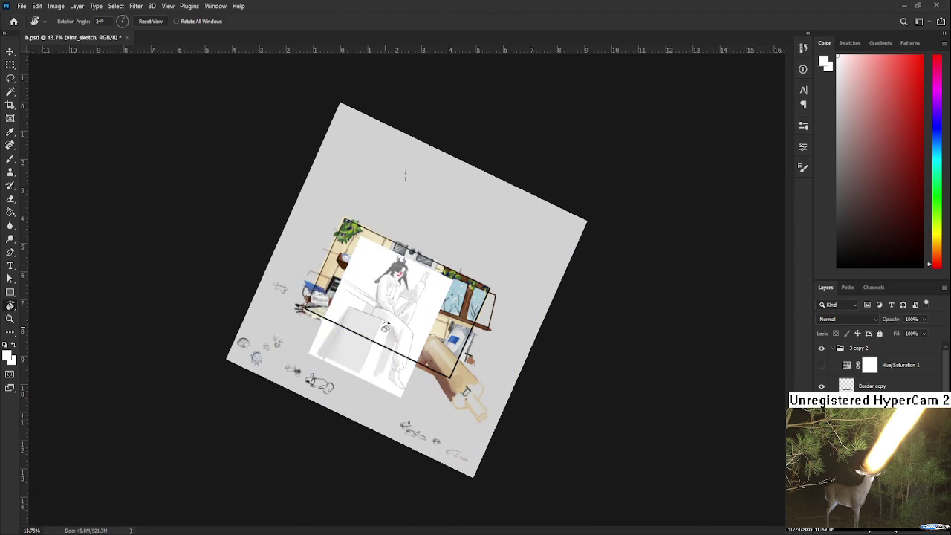
Rotate the canvas view back upright
{"action": "scroll", "coordinate": [384, 328], "scroll_direction": "up", "scroll_amount": 1}
{"action": "scroll", "coordinate": [384, 319], "scroll_direction": "up", "scroll_amount": 1}
{"action": "scroll", "coordinate": [384, 309], "scroll_direction": "up", "scroll_amount": 2}
{"action": "scroll", "coordinate": [383, 290], "scroll_direction": "up", "scroll_amount": 2}
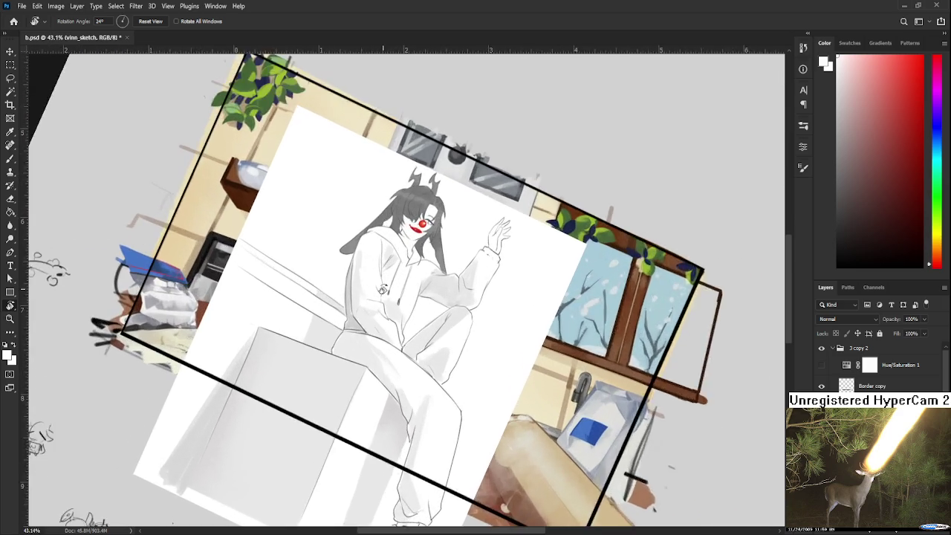
{"action": "scroll", "coordinate": [383, 290], "scroll_direction": "up", "scroll_amount": 2}
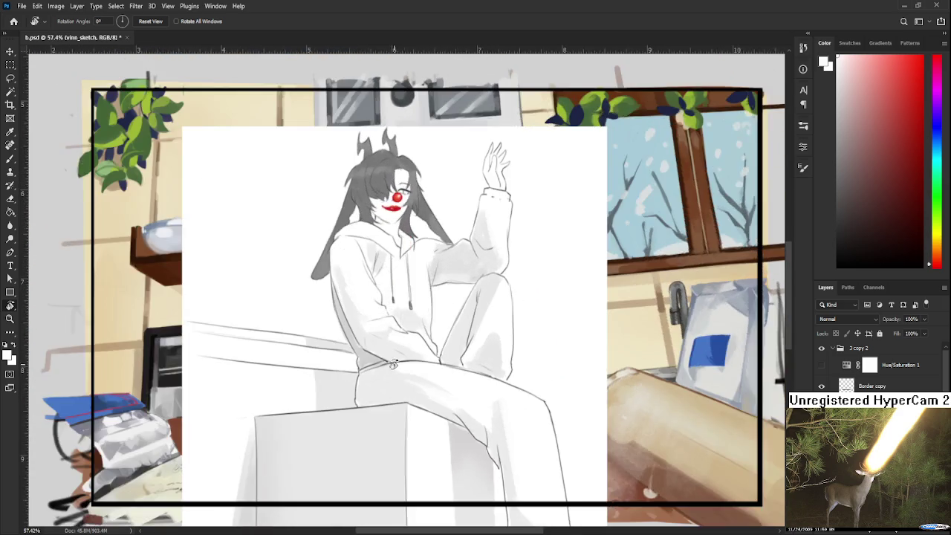
{"action": "mouse_move", "coordinate": [382, 290]}
{"action": "left_mouse_down"}
{"action": "mouse_move", "coordinate": [388, 207]}
{"action": "mouse_move", "coordinate": [373, 330]}
{"action": "left_mouse_up"}
{"action": "scroll", "coordinate": [388, 206], "scroll_direction": "up", "scroll_amount": 3}
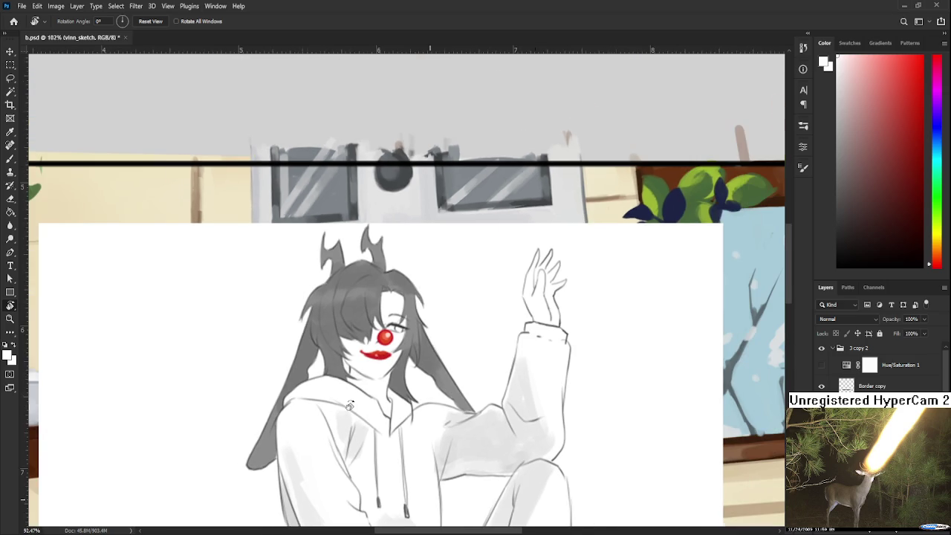
Pan to show the kitchen background and the figure's lower body
{"action": "scroll", "coordinate": [350, 379], "scroll_direction": "down", "scroll_amount": 3}
{"action": "left_click_drag", "start_coordinate": [389, 437], "coordinate": [417, 397]}
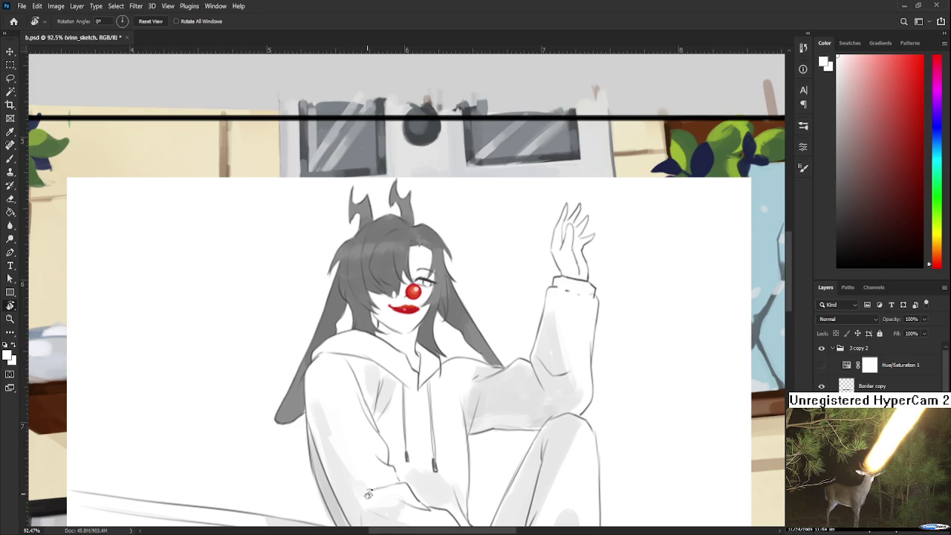
{"action": "scroll", "coordinate": [438, 519], "scroll_direction": "down", "scroll_amount": 1}
{"action": "left_click_drag", "start_coordinate": [440, 481], "coordinate": [441, 378]}
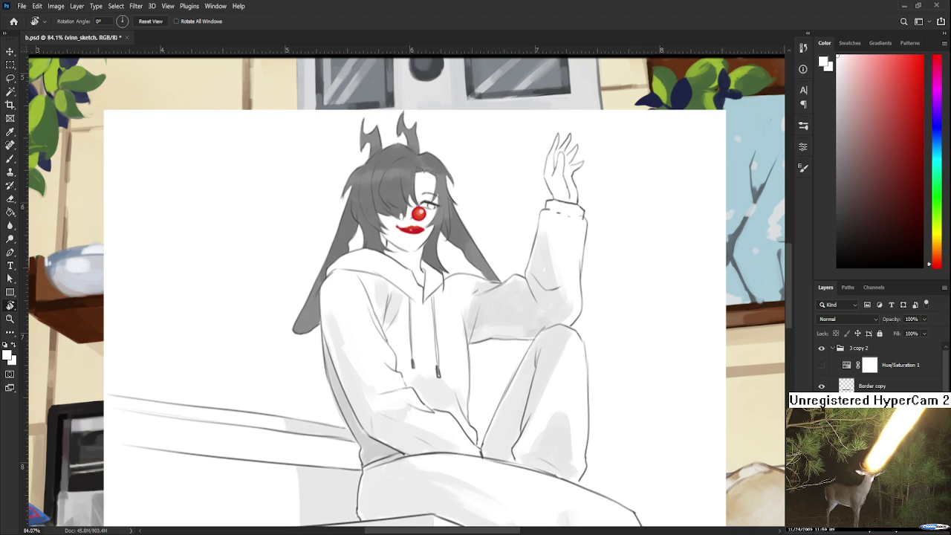
{"action": "scroll", "coordinate": [583, 381], "scroll_direction": "down", "scroll_amount": 3}
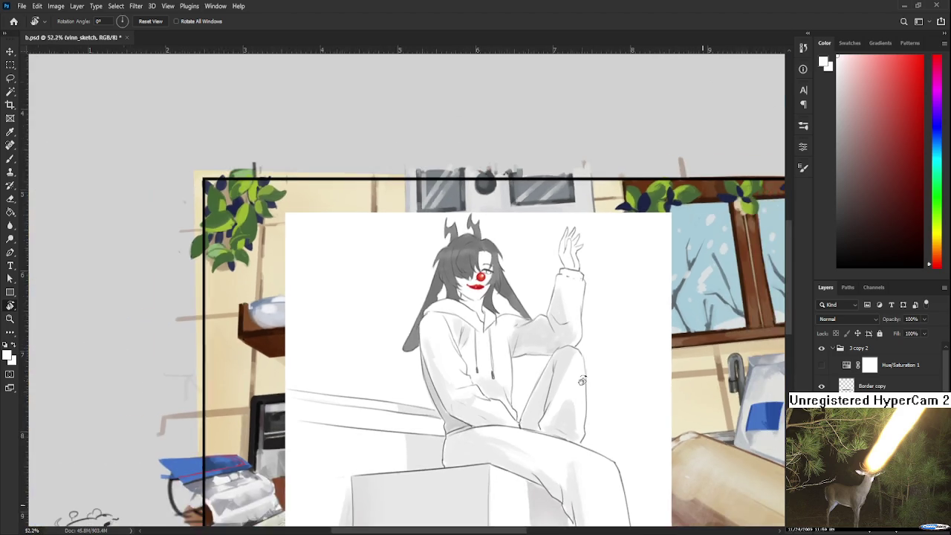
{"action": "scroll", "coordinate": [583, 381], "scroll_direction": "down", "scroll_amount": 1}
{"action": "scroll", "coordinate": [582, 380], "scroll_direction": "down", "scroll_amount": 1}
Move the sketch right and up within the frame, then place the clown and chat image
{"action": "key", "text": "ctrl+t"}
{"action": "mouse_move", "coordinate": [556, 423]}
{"action": "left_mouse_down"}
{"action": "mouse_move", "coordinate": [655, 406]}
{"action": "mouse_move", "coordinate": [644, 406]}
{"action": "left_mouse_up"}
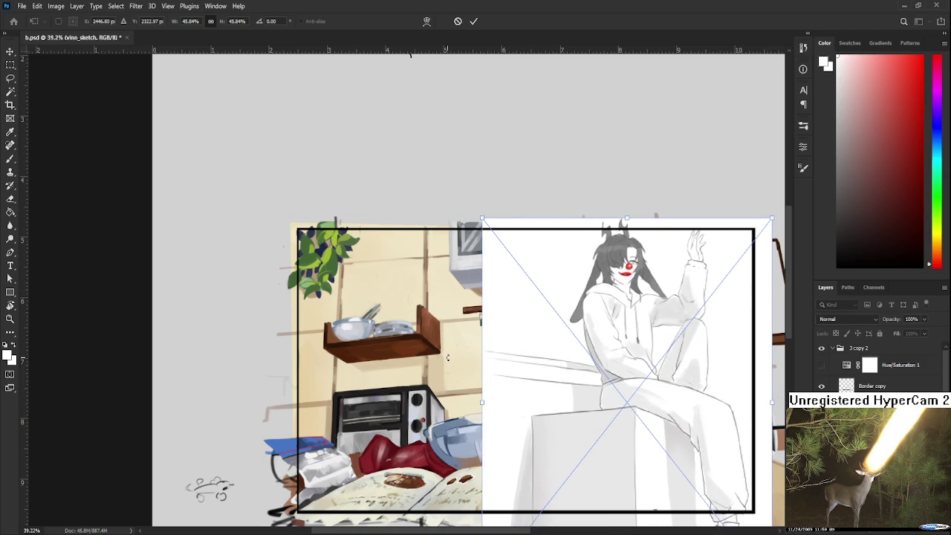
{"action": "key", "text": "Return"}
{"action": "key", "text": "r"}
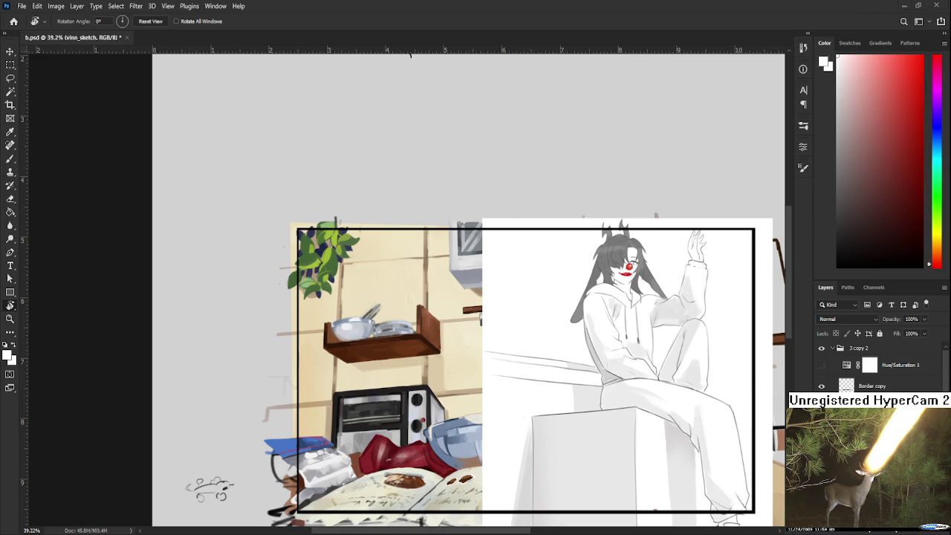
{"action": "left_click_drag", "start_coordinate": [513, 528], "coordinate": [467, 361]}
Nudge the placed clown image slightly up-left and apply it
{"action": "scroll", "coordinate": [467, 361], "scroll_direction": "down", "scroll_amount": 3}
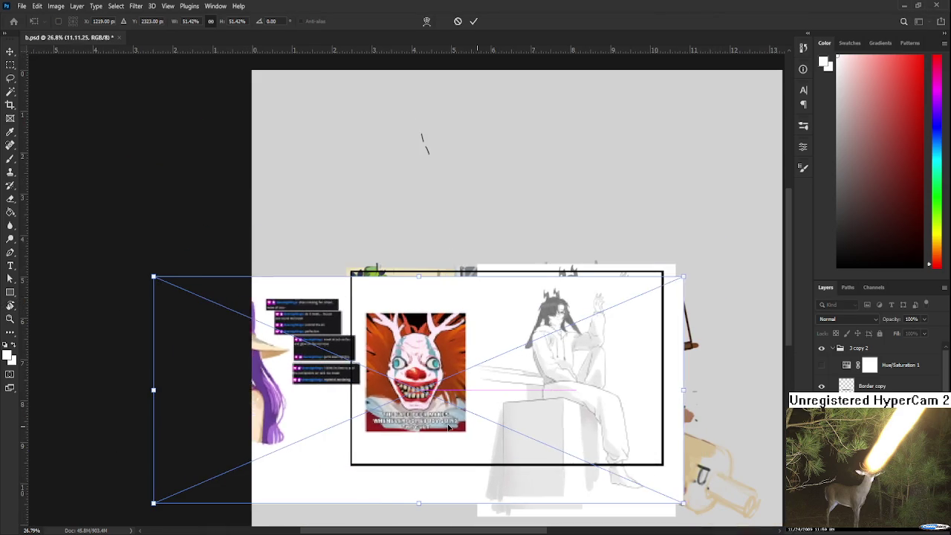
{"action": "left_click_drag", "start_coordinate": [448, 427], "coordinate": [444, 421]}
{"action": "key", "text": "Return"}
Move and resize the figure sketch, then commit it
{"action": "left_click", "coordinate": [641, 421], "text": "ctrl"}
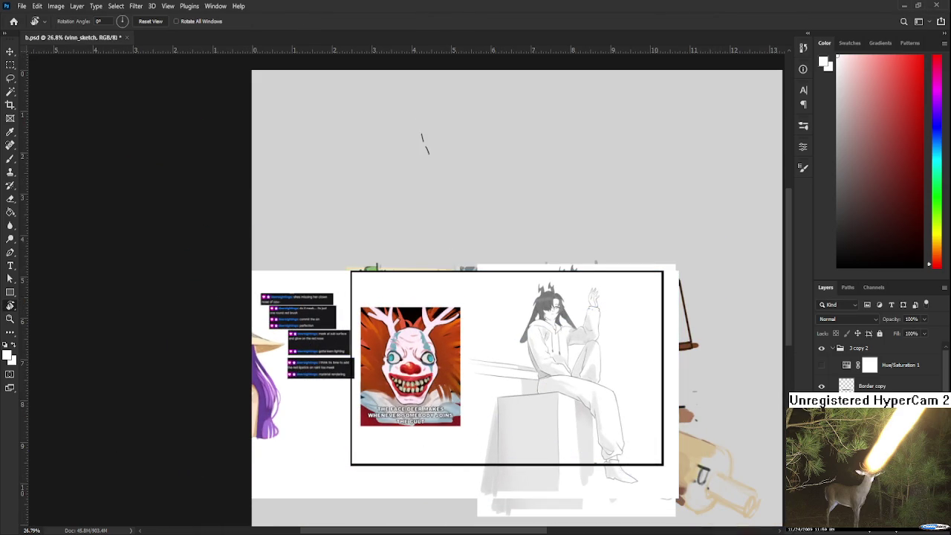
{"action": "key", "text": "ctrl+t"}
{"action": "left_click_drag", "start_coordinate": [642, 421], "coordinate": [567, 375]}
{"action": "key", "text": "Return"}
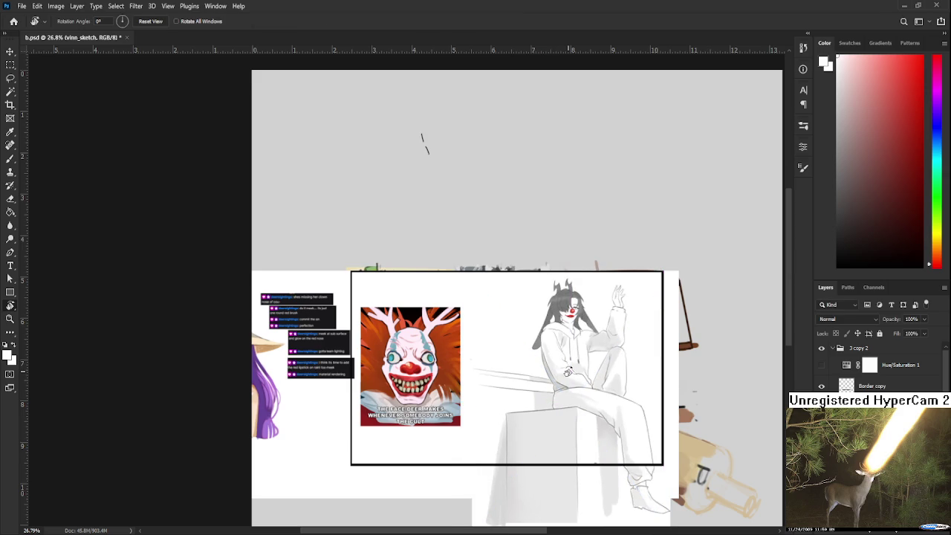
{"action": "scroll", "coordinate": [567, 375], "scroll_direction": "up", "scroll_amount": 2}
{"action": "scroll", "coordinate": [568, 375], "scroll_direction": "left", "scroll_amount": 3}
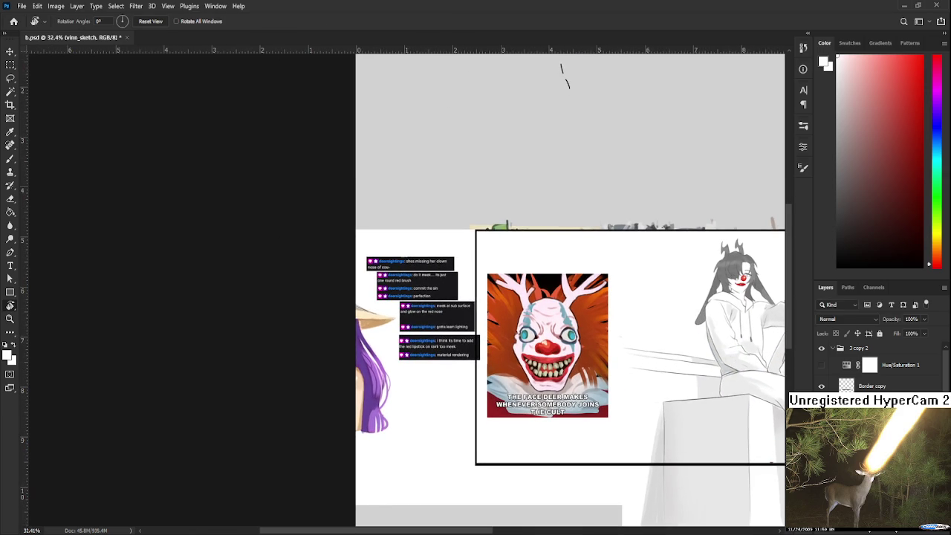
Shrink the clown, chat and girl overlay to about 58% and move it up-left over the kitchen
{"action": "key", "text": "ctrl+t"}
{"action": "scroll", "coordinate": [543, 414], "scroll_direction": "right", "scroll_amount": 5}
{"action": "left_click_drag", "start_coordinate": [221, 321], "coordinate": [369, 318]}
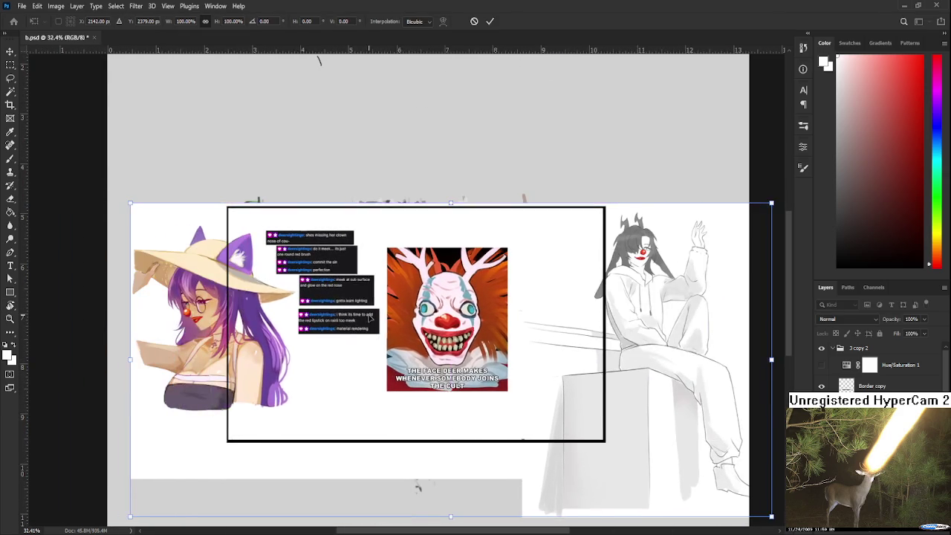
{"action": "scroll", "coordinate": [370, 318], "scroll_direction": "down", "scroll_amount": 2}
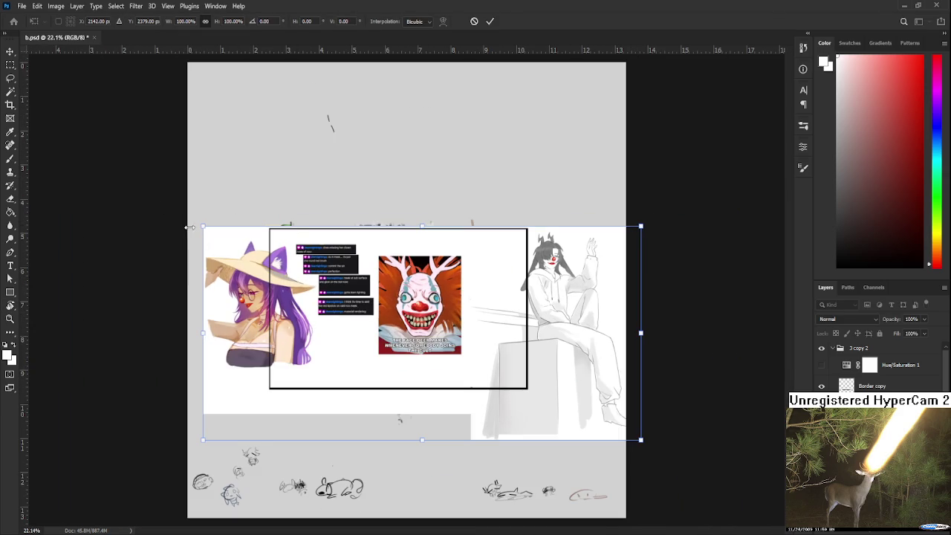
{"action": "left_click_drag", "start_coordinate": [190, 227], "coordinate": [376, 318]}
{"action": "left_click_drag", "start_coordinate": [530, 370], "coordinate": [414, 306]}
{"action": "key", "text": "Return"}
{"action": "key", "text": "r"}
{"action": "scroll", "coordinate": [414, 306], "scroll_direction": "up", "scroll_amount": 5}
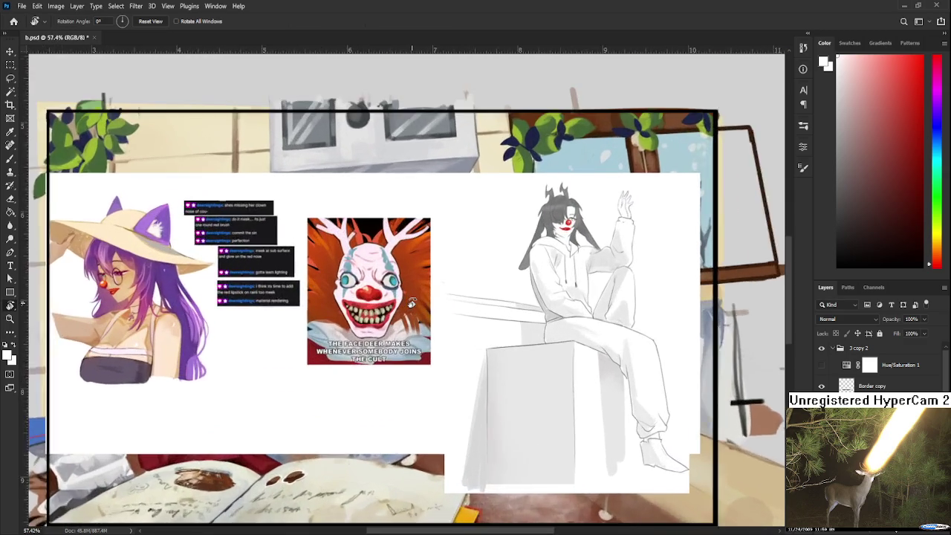
{"action": "scroll", "coordinate": [412, 320], "scroll_direction": "up", "scroll_amount": 2}
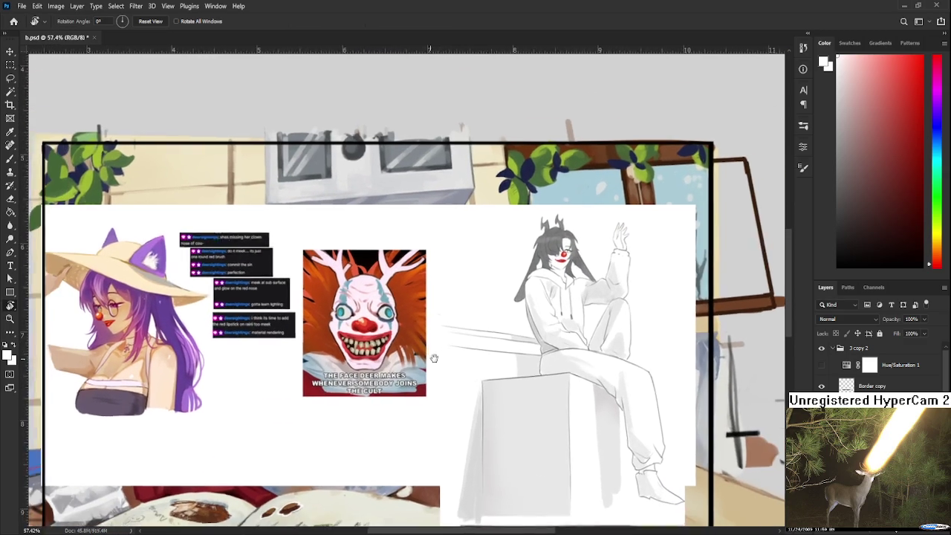
{"action": "left_click_drag", "start_coordinate": [434, 358], "coordinate": [513, 363]}
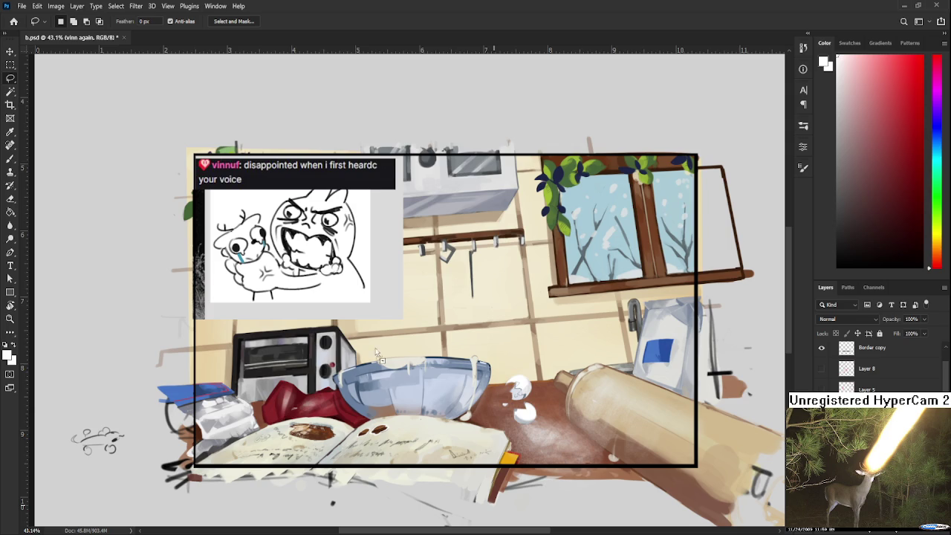
Fit the new chat-message image under the meme picture at full size and commit it
{"action": "left_click_drag", "start_coordinate": [380, 356], "coordinate": [342, 306]}
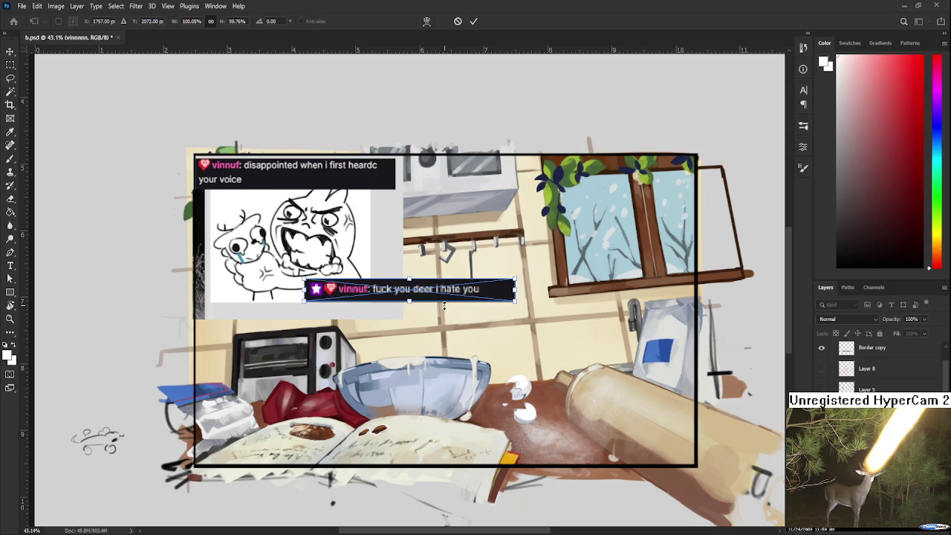
{"action": "left_click_drag", "start_coordinate": [410, 280], "coordinate": [411, 295]}
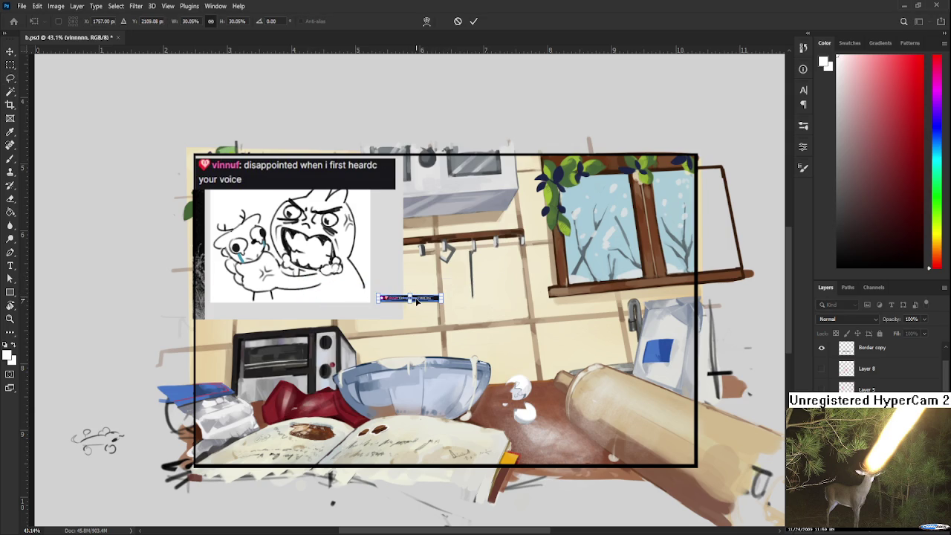
{"action": "key", "text": "ctrl+z"}
{"action": "left_click_drag", "start_coordinate": [429, 288], "coordinate": [321, 306]}
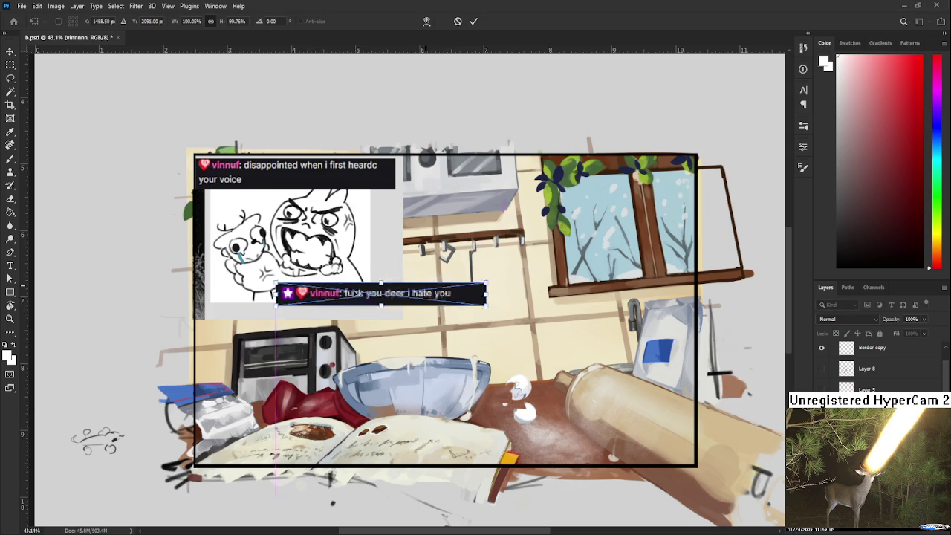
{"action": "left_click_drag", "start_coordinate": [409, 318], "coordinate": [407, 317]}
{"action": "key", "text": "Return"}
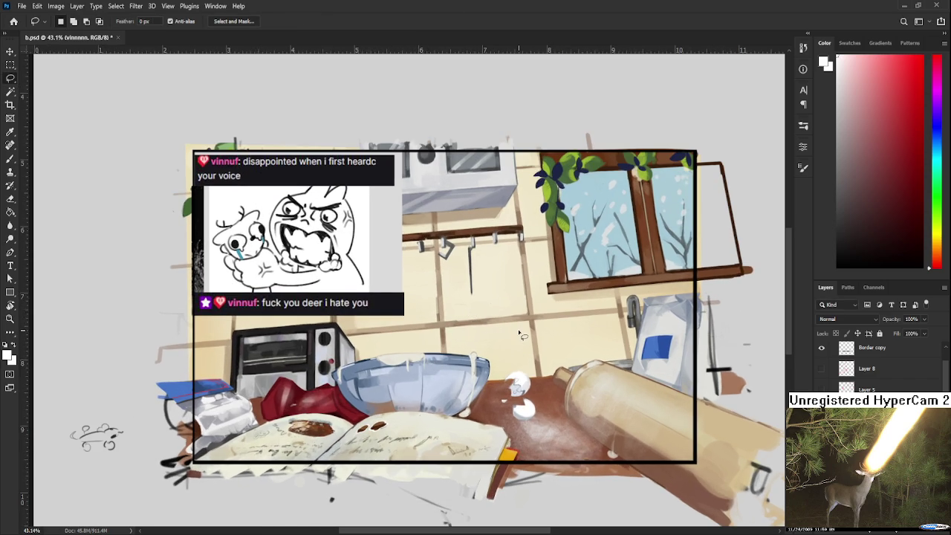
Pan across the counter, switch to the Eraser and select Layer 31
{"action": "scroll", "coordinate": [527, 336], "scroll_direction": "up", "scroll_amount": 1}
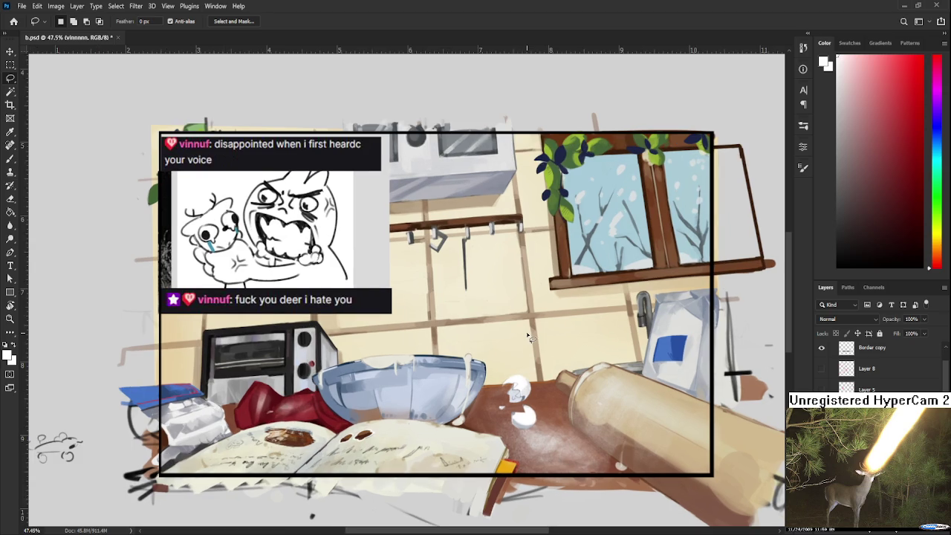
{"action": "scroll", "coordinate": [526, 455], "scroll_direction": "up", "scroll_amount": 4}
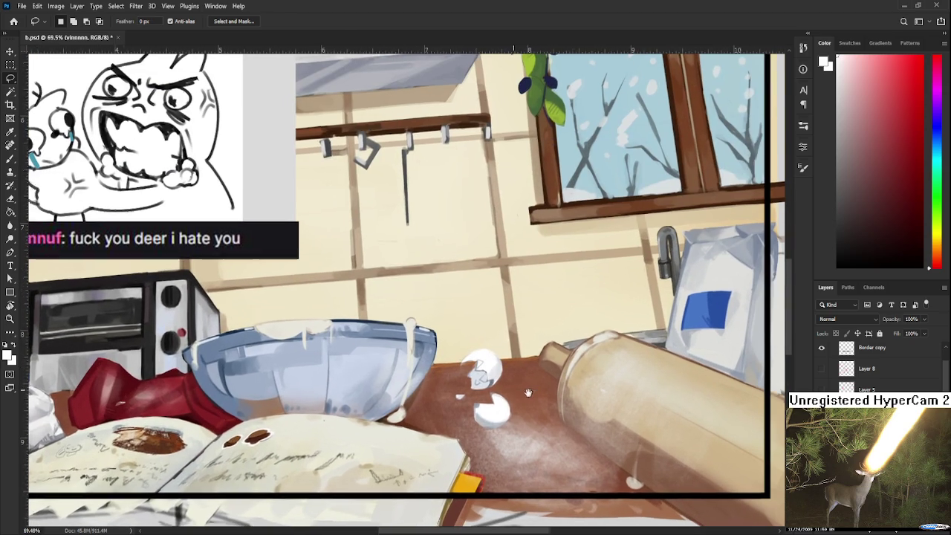
{"action": "left_click_drag", "start_coordinate": [526, 455], "coordinate": [495, 451]}
{"action": "key", "text": "e"}
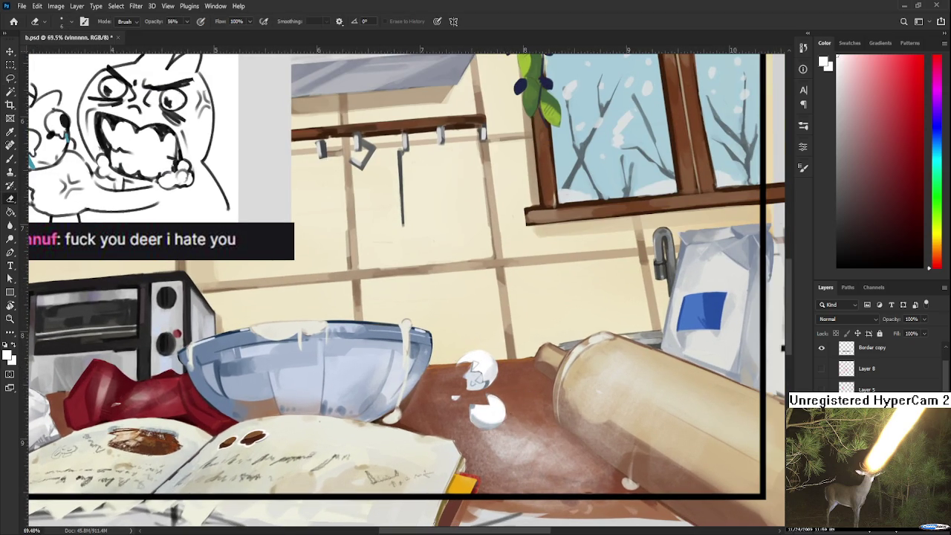
{"action": "scroll", "coordinate": [408, 287], "scroll_direction": "down", "scroll_amount": 4}
{"action": "scroll", "coordinate": [877, 368], "scroll_direction": "down", "scroll_amount": 2}
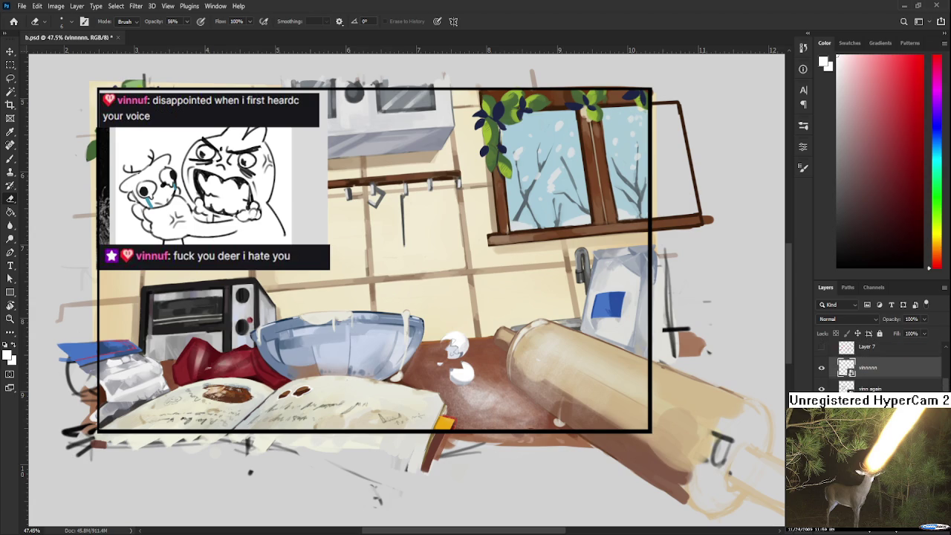
{"action": "left_click", "coordinate": [455, 346], "text": "ctrl"}
{"action": "scroll", "coordinate": [455, 346], "scroll_direction": "up", "scroll_amount": 5}
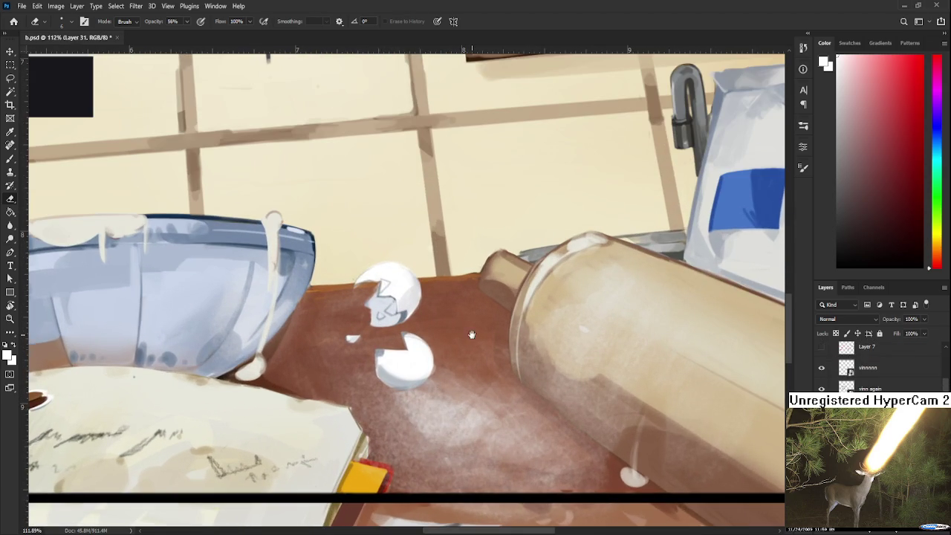
Look around the eggs, then turn off the overlay layer's visibility to reveal the shelf
{"action": "left_click_drag", "start_coordinate": [471, 335], "coordinate": [479, 340]}
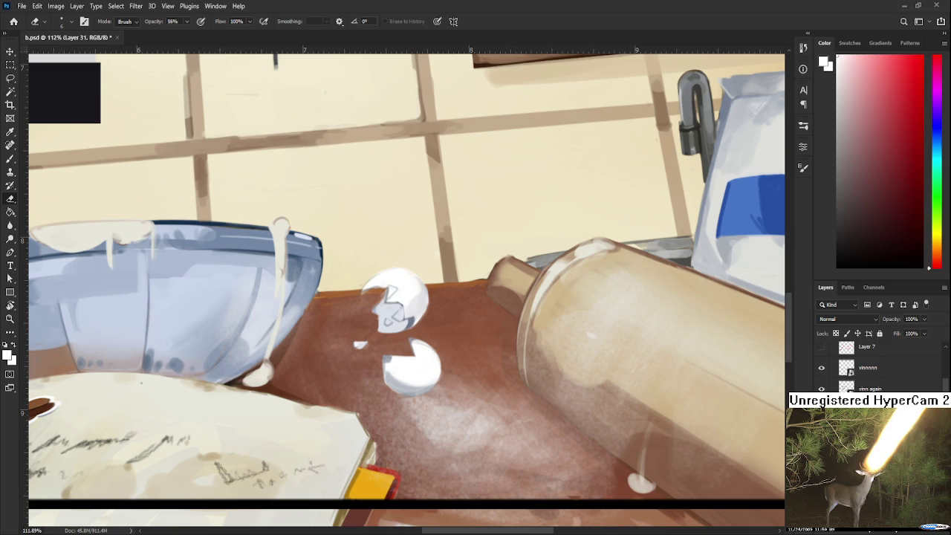
{"action": "scroll", "coordinate": [279, 412], "scroll_direction": "up", "scroll_amount": 2}
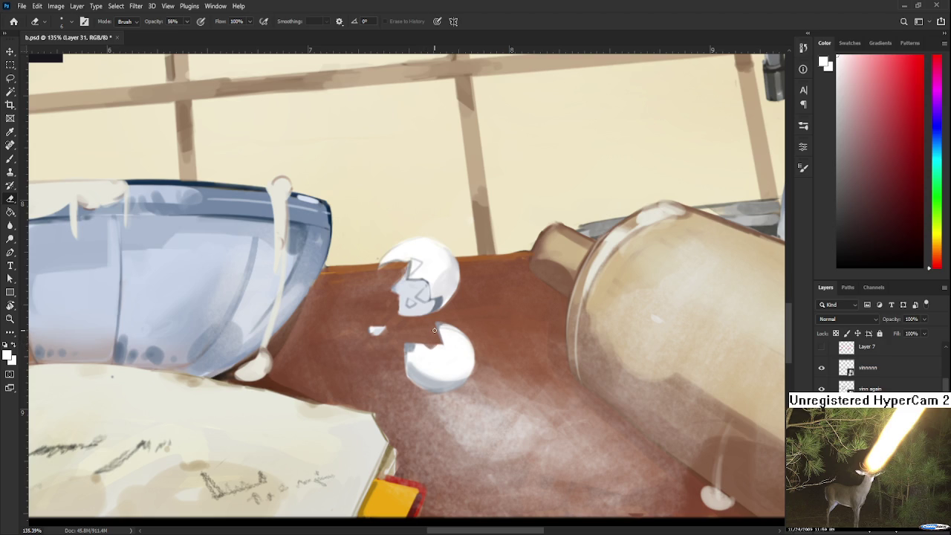
{"action": "scroll", "coordinate": [434, 330], "scroll_direction": "down", "scroll_amount": 2}
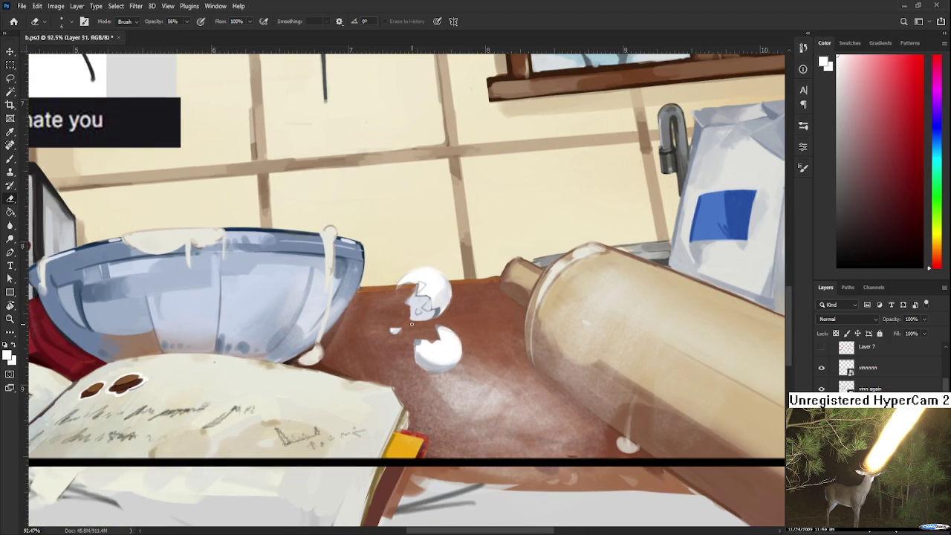
{"action": "scroll", "coordinate": [411, 325], "scroll_direction": "down", "scroll_amount": 2}
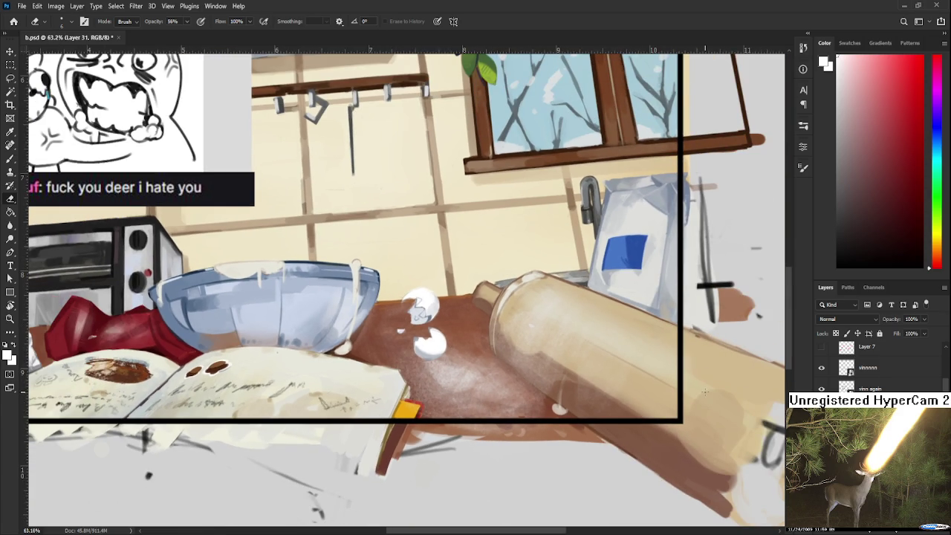
{"action": "scroll", "coordinate": [877, 368], "scroll_direction": "up", "scroll_amount": 1}
{"action": "left_click", "coordinate": [877, 388]}
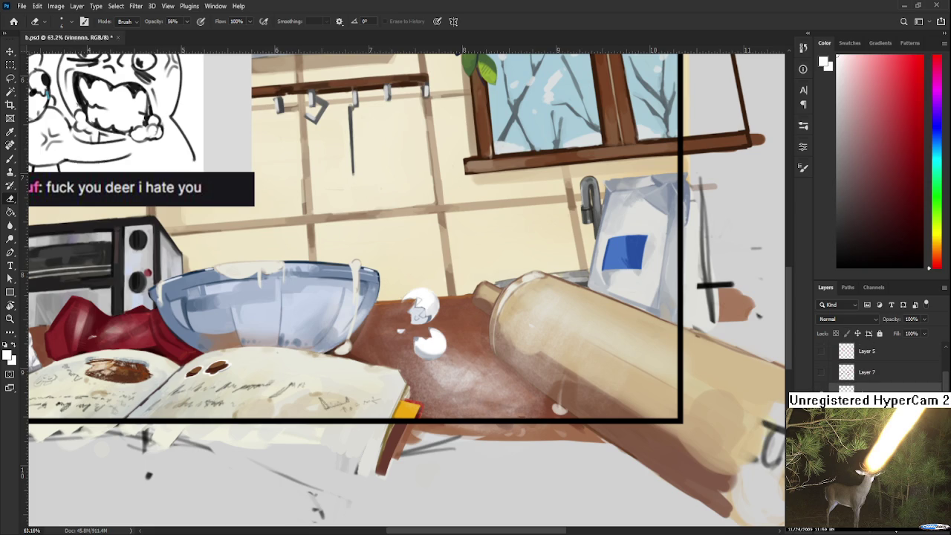
{"action": "left_click", "coordinate": [877, 388]}
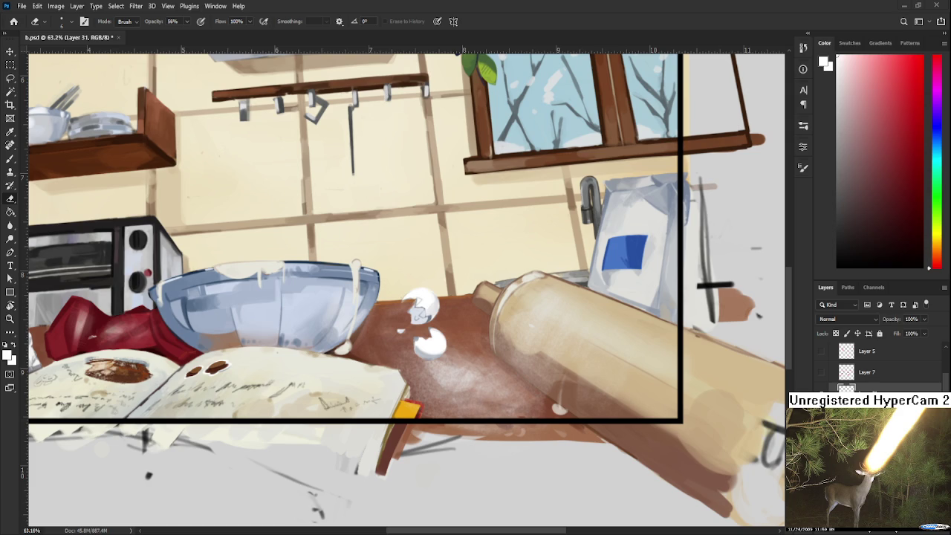
Paint a small white eggshell chip on the counter with a much smaller brush
{"action": "scroll", "coordinate": [411, 330], "scroll_direction": "down", "scroll_amount": 2}
{"action": "scroll", "coordinate": [411, 330], "scroll_direction": "up", "scroll_amount": 4}
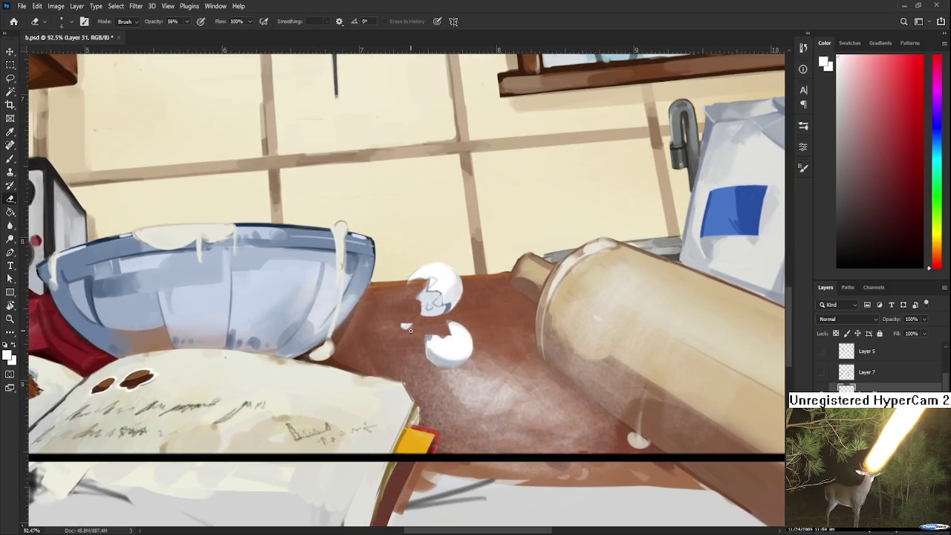
{"action": "scroll", "coordinate": [411, 330], "scroll_direction": "up", "scroll_amount": 2}
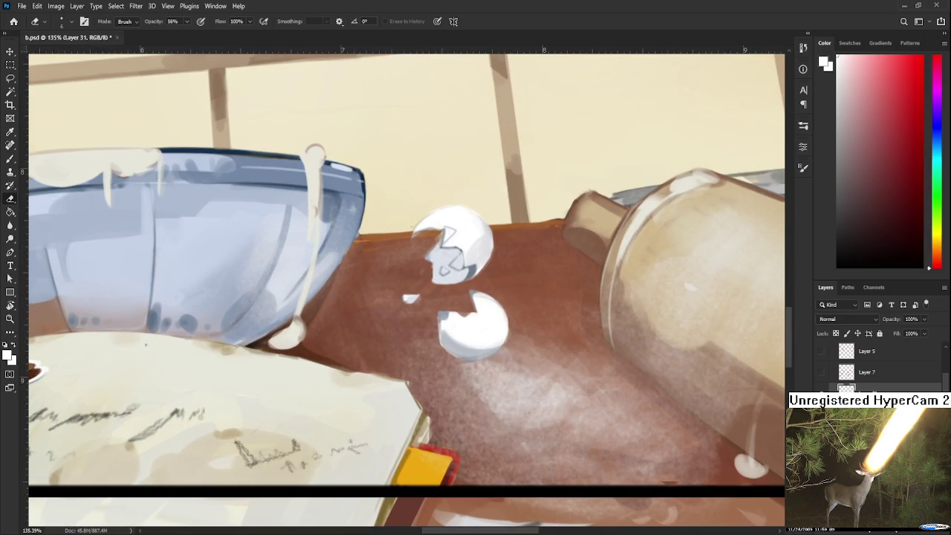
{"action": "scroll", "coordinate": [274, 329], "scroll_direction": "up", "scroll_amount": 2}
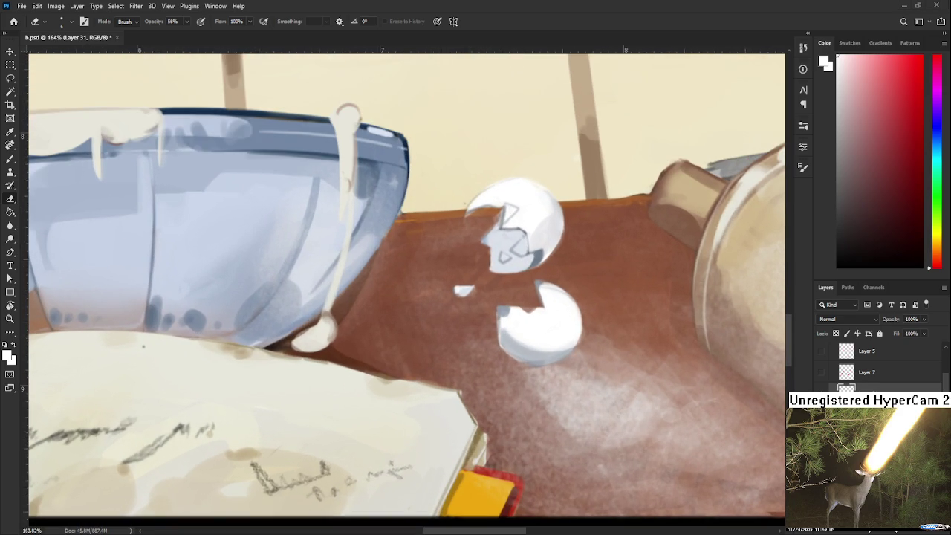
{"action": "left_click_drag", "start_coordinate": [542, 345], "coordinate": [490, 367]}
{"action": "key", "text": "b"}
{"action": "key", "text": "bracketleft"}
{"action": "key", "text": "bracketleft"}
{"action": "key", "text": "bracketleft"}
{"action": "mouse_move", "coordinate": [408, 337]}
{"action": "left_mouse_down"}
{"action": "mouse_move", "coordinate": [414, 341]}
{"action": "mouse_move", "coordinate": [411, 322]}
{"action": "mouse_move", "coordinate": [418, 346]}
{"action": "left_mouse_up"}
Erase the chip's top and sides to shape it, and add a second tiny fragment nearby
{"action": "key", "text": "e"}
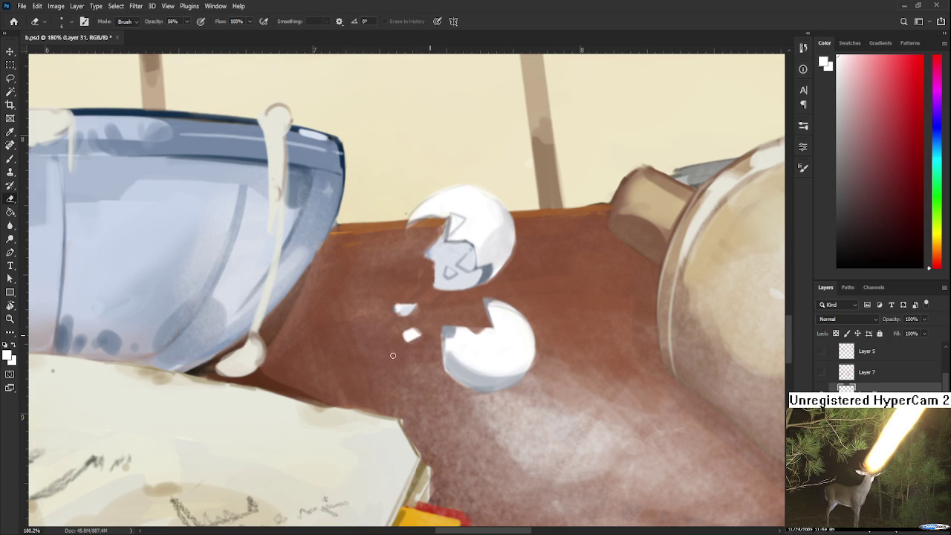
{"action": "left_click_drag", "start_coordinate": [403, 335], "coordinate": [416, 332]}
{"action": "key", "text": "ctrl+z"}
{"action": "left_click_drag", "start_coordinate": [418, 329], "coordinate": [397, 335]}
{"action": "left_click_drag", "start_coordinate": [427, 316], "coordinate": [431, 315]}
Reshape the shard into a brighter diamond and dab a tiny white fleck beside it
{"action": "key", "text": "b"}
{"action": "left_click", "coordinate": [491, 274], "text": "alt"}
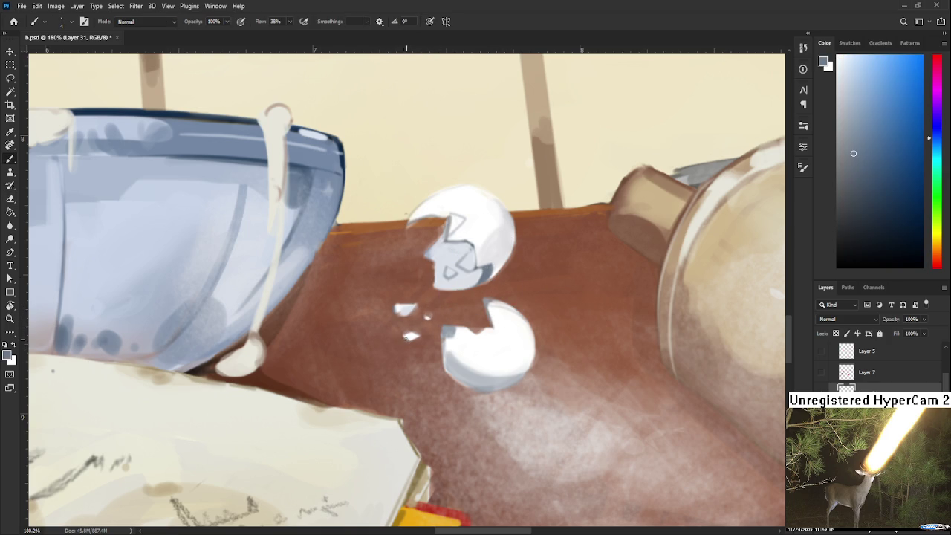
{"action": "left_click_drag", "start_coordinate": [407, 336], "coordinate": [415, 336]}
{"action": "left_click", "coordinate": [428, 319]}
Sample near-white tones from the lower eggshell
{"action": "left_click", "coordinate": [459, 333], "text": "alt"}
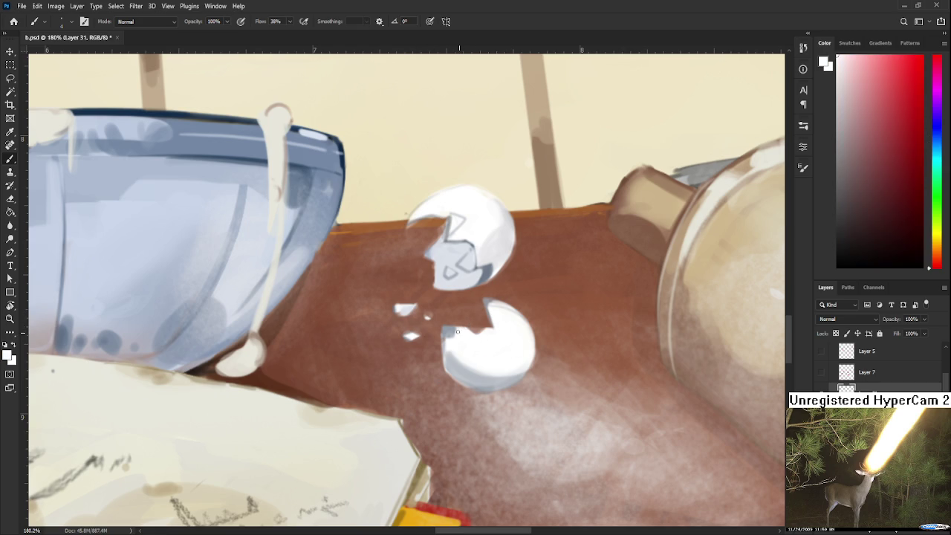
{"action": "left_click", "coordinate": [454, 342], "text": "alt"}
{"action": "left_click", "coordinate": [461, 356], "text": "alt"}
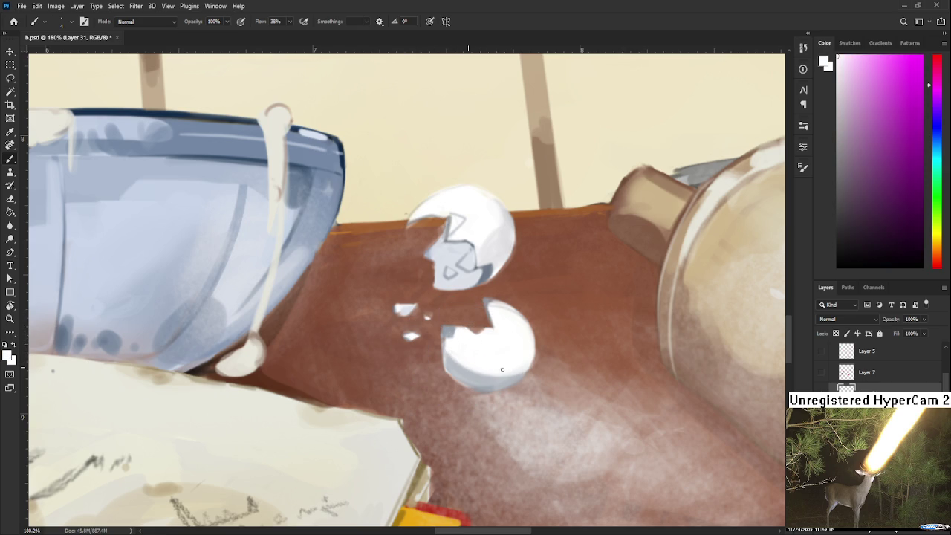
{"action": "scroll", "coordinate": [492, 347], "scroll_direction": "right", "scroll_amount": 1}
{"action": "left_click", "coordinate": [456, 339], "text": "alt"}
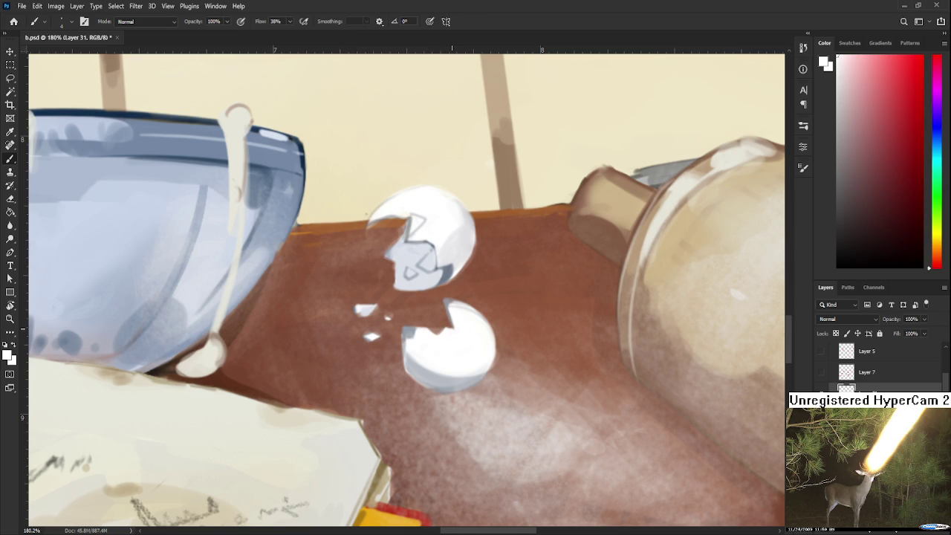
{"action": "left_click_drag", "start_coordinate": [454, 320], "coordinate": [463, 330]}
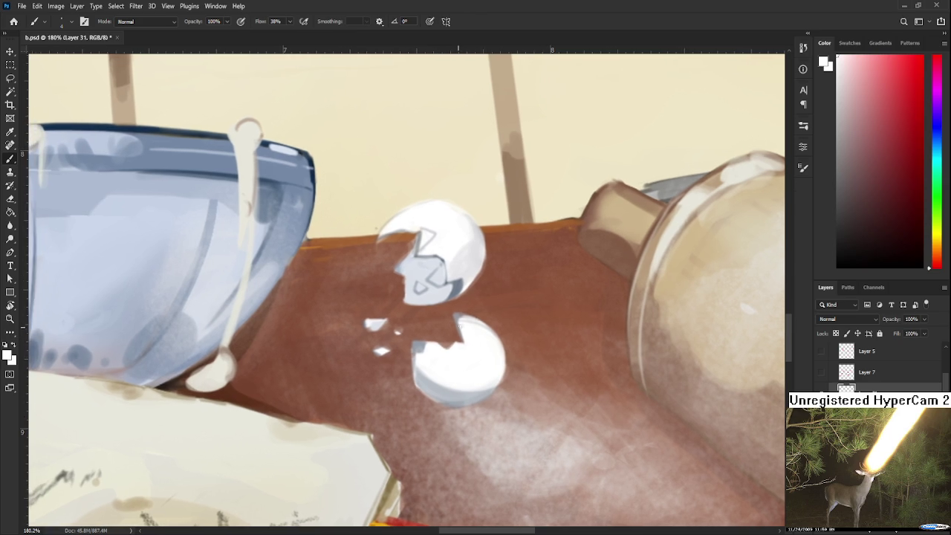
Sample grey and white shell tones and smooth the lower eggshell's bottom-edge shading
{"action": "left_click", "coordinate": [476, 328], "text": "alt"}
{"action": "left_click", "coordinate": [460, 316], "text": "alt"}
{"action": "left_click", "coordinate": [461, 316], "text": "alt"}
{"action": "left_click", "coordinate": [460, 316], "text": "alt"}
{"action": "scroll", "coordinate": [458, 325], "scroll_direction": "down", "scroll_amount": 2}
{"action": "left_click", "coordinate": [436, 346], "text": "alt"}
{"action": "mouse_move", "coordinate": [420, 355]}
{"action": "left_mouse_down"}
{"action": "mouse_move", "coordinate": [487, 356]}
{"action": "mouse_move", "coordinate": [424, 367]}
{"action": "left_mouse_up"}
Tilt the canvas view, sample eggshell white, then erase and turn the view to a new angle
{"action": "key", "text": "r"}
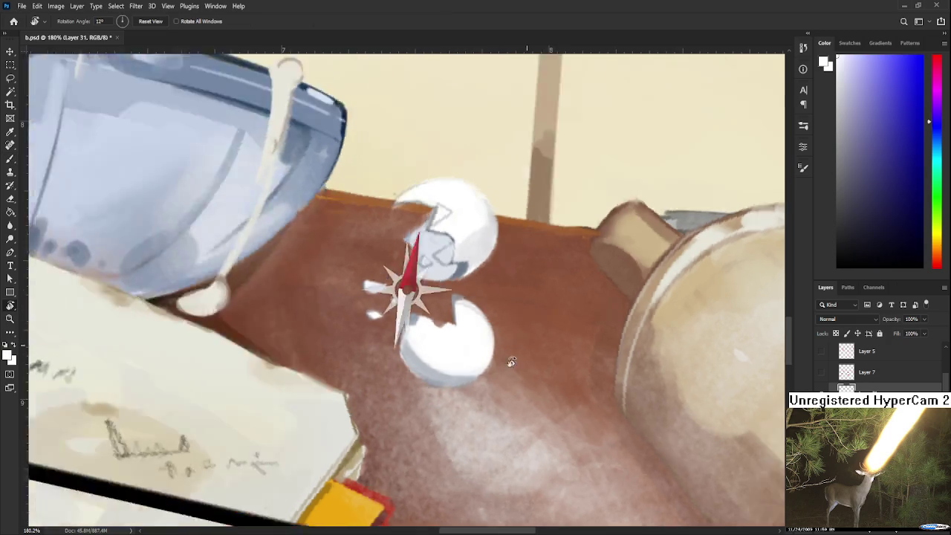
{"action": "key", "text": "b"}
{"action": "left_click", "coordinate": [400, 367], "text": "alt"}
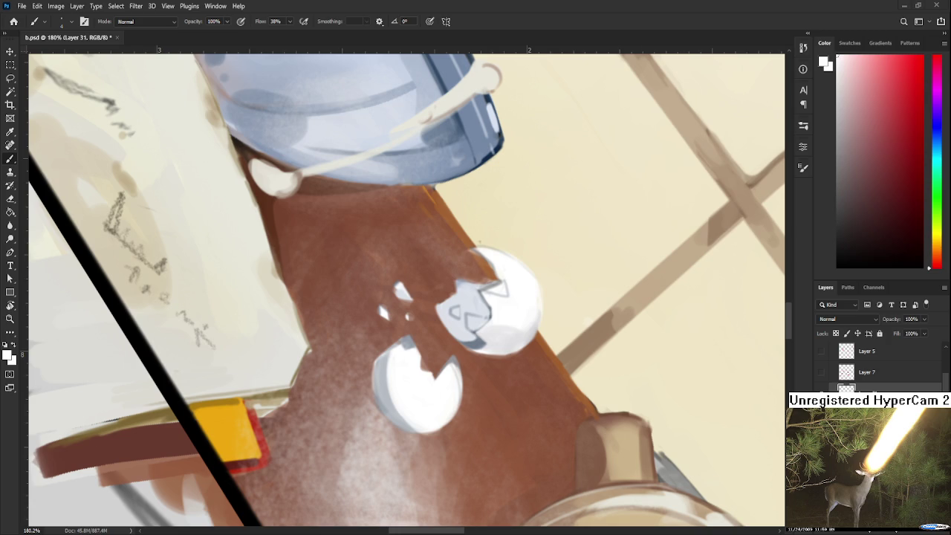
{"action": "key", "text": "e"}
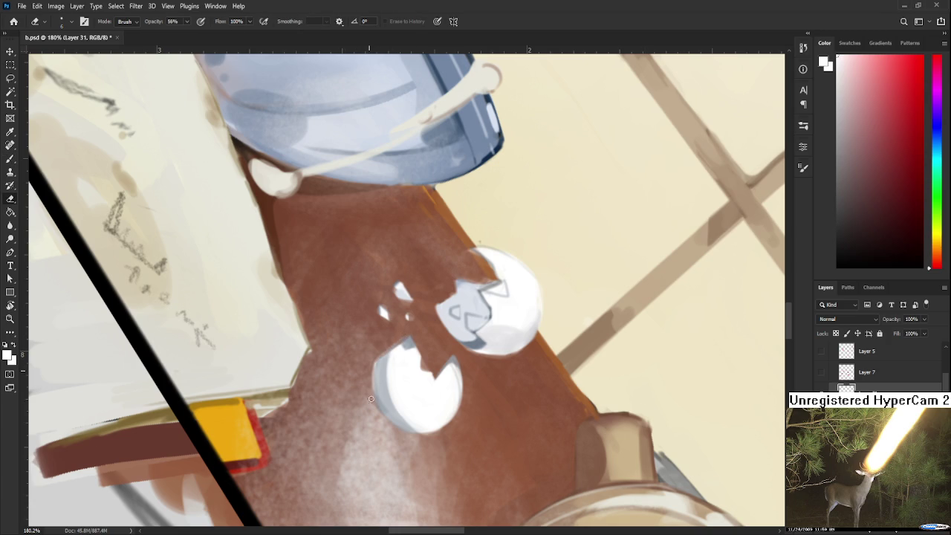
{"action": "key", "text": "r"}
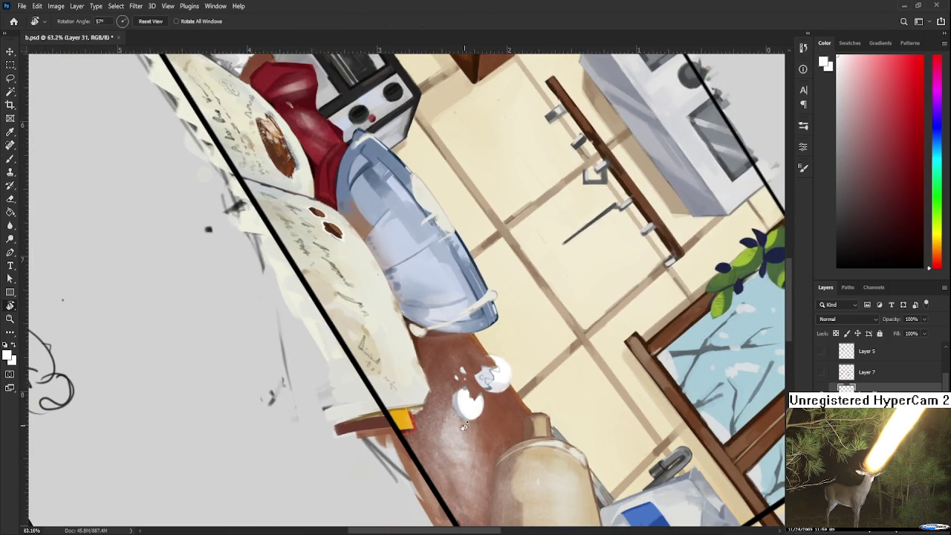
{"action": "left_click_drag", "start_coordinate": [402, 418], "coordinate": [545, 438]}
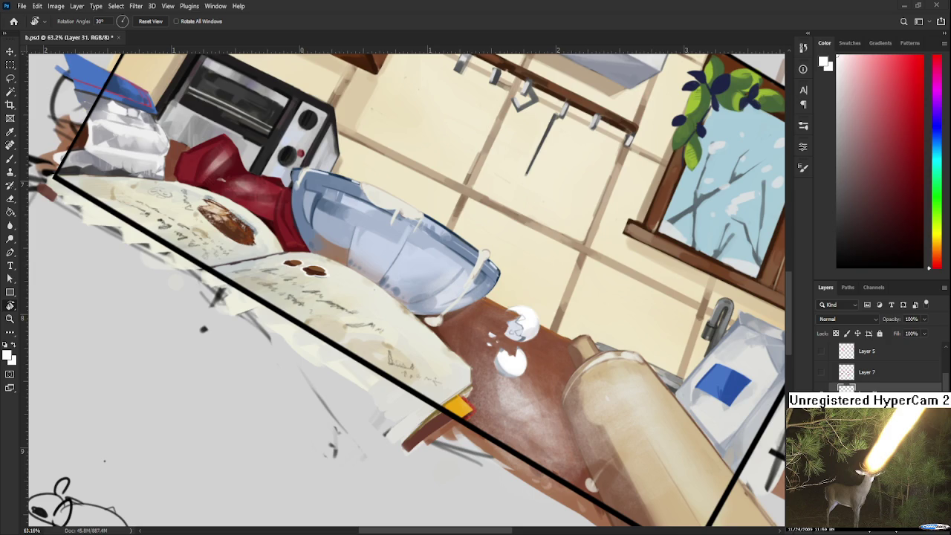
Paste the chat banner and position it just below the scene's frame
{"action": "key", "text": "ctrl+v"}
{"action": "key", "text": "ctrl+t"}
{"action": "key", "text": "ctrl+0"}
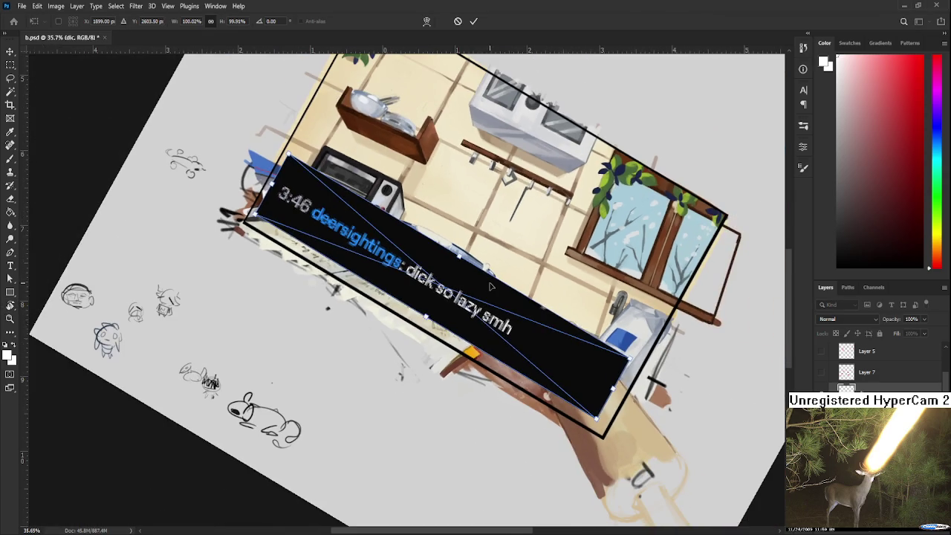
{"action": "left_click_drag", "start_coordinate": [491, 286], "coordinate": [453, 366]}
{"action": "key", "text": "Return"}
Rotate the canvas view so the artwork is upright again
{"action": "key", "text": "r"}
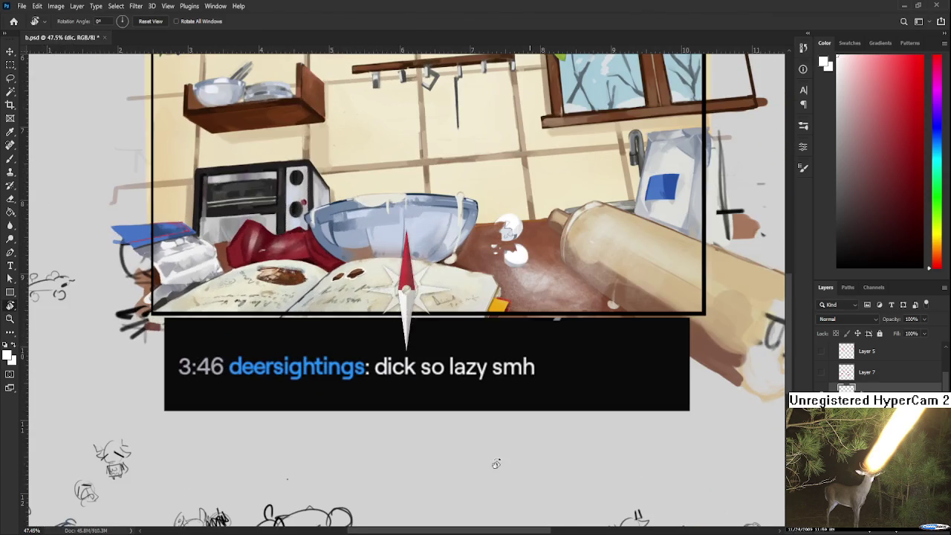
{"action": "left_click_drag", "start_coordinate": [439, 405], "coordinate": [516, 477]}
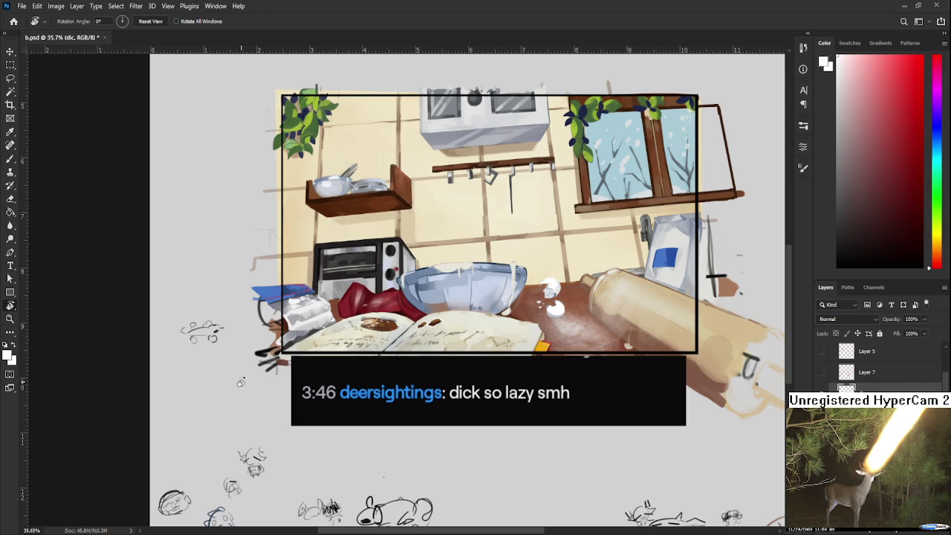
{"action": "scroll", "coordinate": [487, 428], "scroll_direction": "up", "scroll_amount": 1}
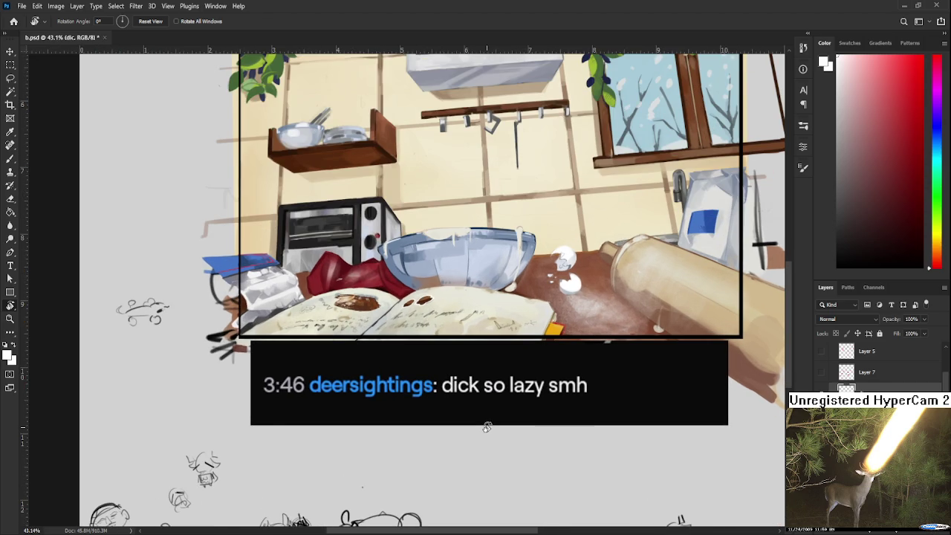
{"action": "scroll", "coordinate": [487, 428], "scroll_direction": "down", "scroll_amount": 1}
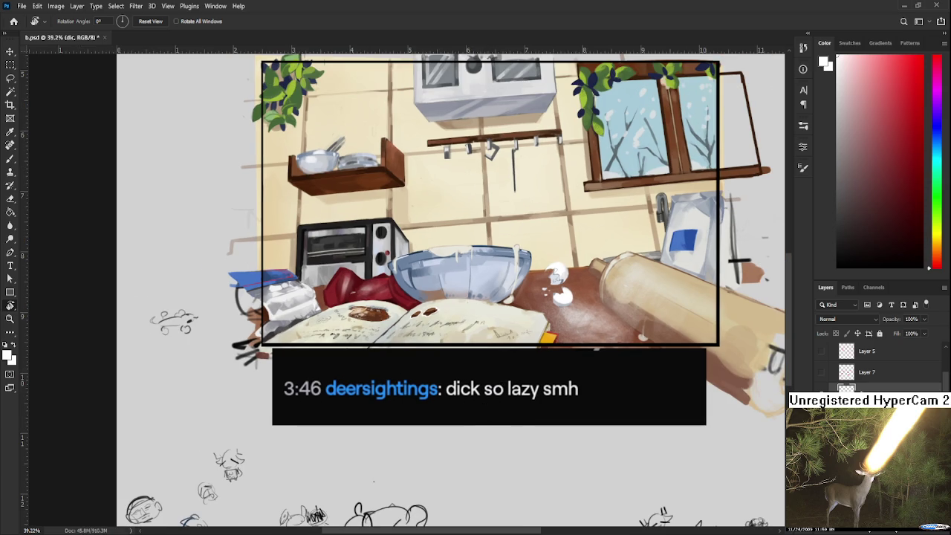
{"action": "scroll", "coordinate": [386, 384], "scroll_direction": "up", "scroll_amount": 1}
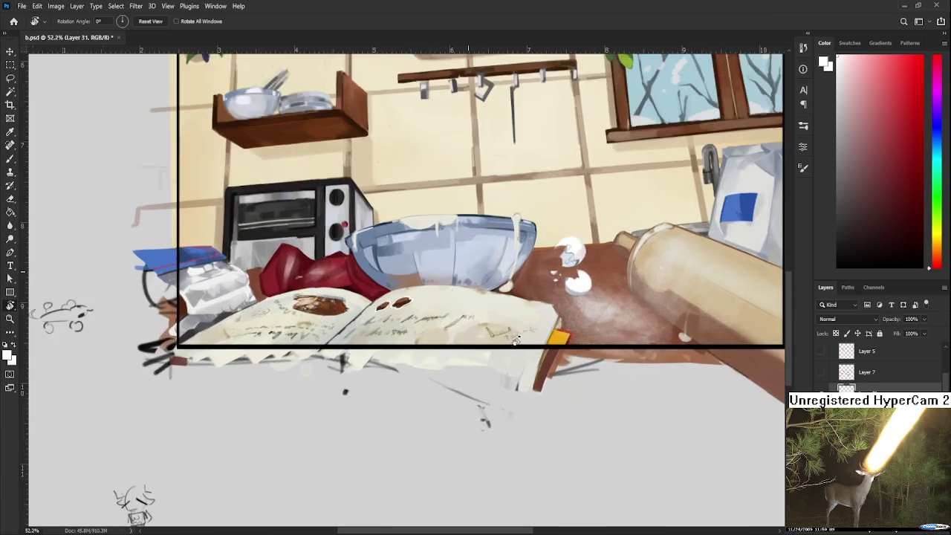
Zoom in on the eggshells and sample their grey-blue and lighter grey tones
{"action": "scroll", "coordinate": [386, 384], "scroll_direction": "up", "scroll_amount": 2}
{"action": "scroll", "coordinate": [385, 384], "scroll_direction": "up", "scroll_amount": 2}
{"action": "scroll", "coordinate": [386, 384], "scroll_direction": "up", "scroll_amount": 2}
{"action": "scroll", "coordinate": [349, 383], "scroll_direction": "up", "scroll_amount": 2}
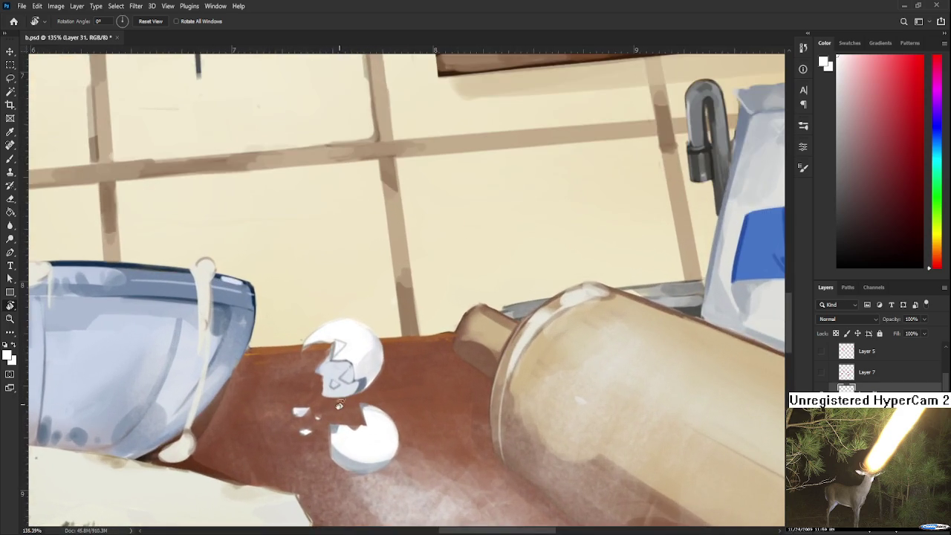
{"action": "scroll", "coordinate": [319, 379], "scroll_direction": "up", "scroll_amount": 2}
{"action": "scroll", "coordinate": [345, 297], "scroll_direction": "up", "scroll_amount": 2}
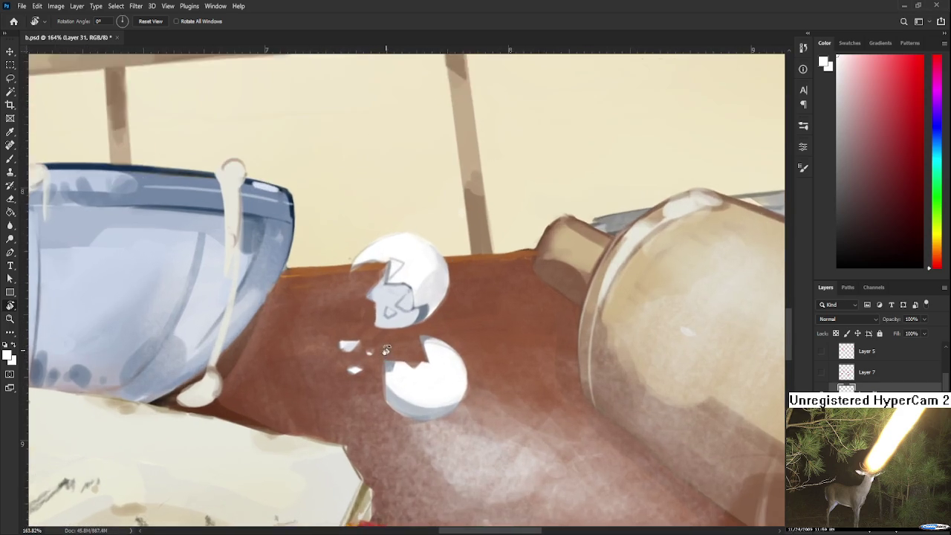
{"action": "scroll", "coordinate": [372, 289], "scroll_direction": "up", "scroll_amount": 1}
{"action": "scroll", "coordinate": [408, 281], "scroll_direction": "up", "scroll_amount": 1}
{"action": "key", "text": "b"}
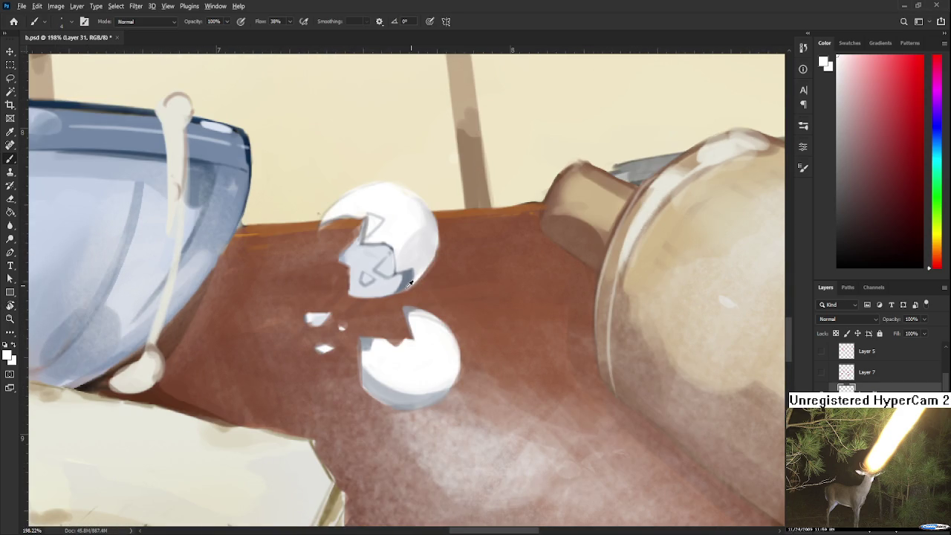
{"action": "left_click", "coordinate": [406, 278], "text": "alt"}
{"action": "left_click_drag", "start_coordinate": [406, 275], "coordinate": [408, 278]}
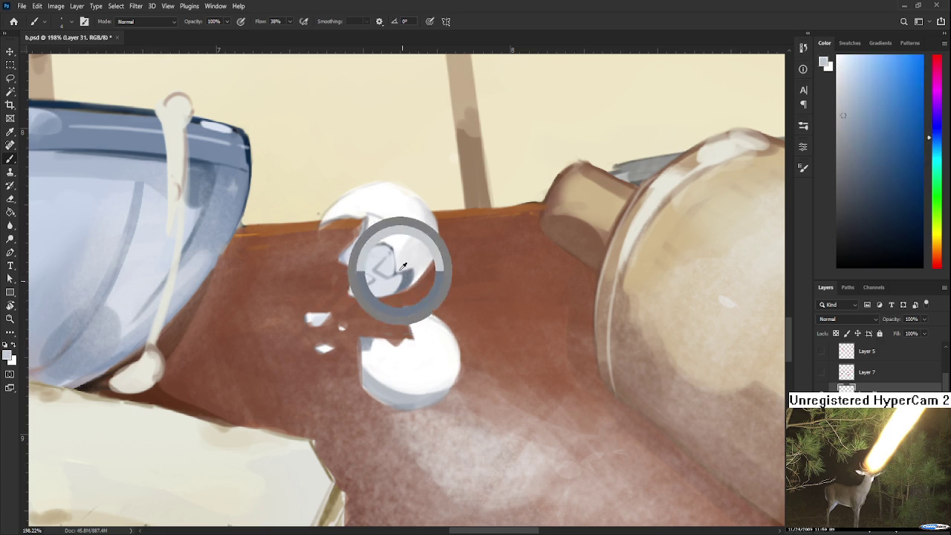
{"action": "mouse_move", "coordinate": [409, 278]}
{"action": "left_mouse_down"}
{"action": "mouse_move", "coordinate": [399, 263]}
{"action": "mouse_move", "coordinate": [355, 313]}
{"action": "left_mouse_up"}
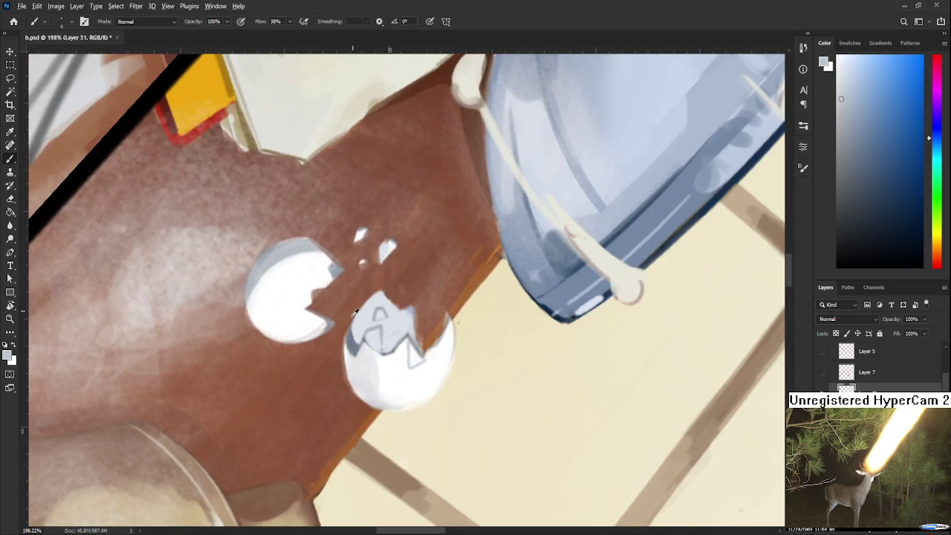
{"action": "left_click", "coordinate": [356, 327], "text": "alt"}
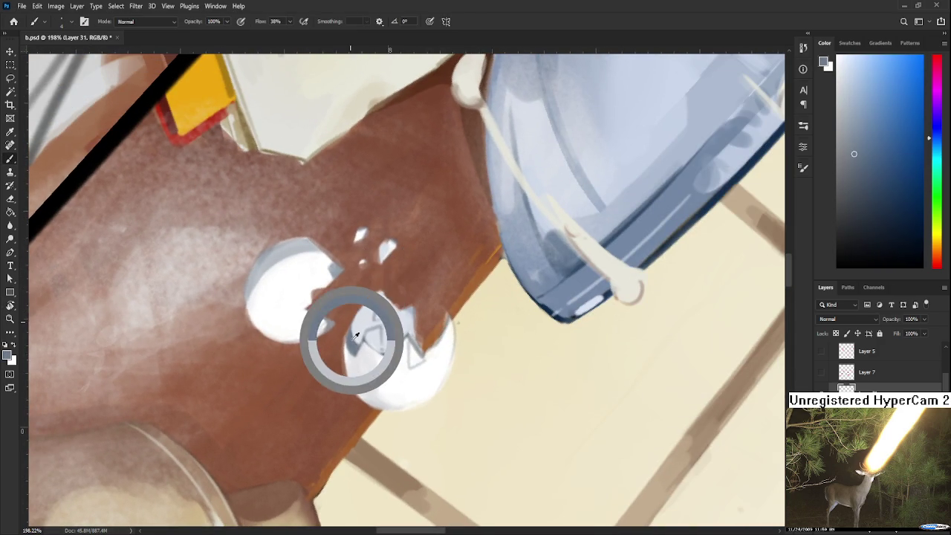
Rotate the view to about 108° and resample near-white eggshell colour
{"action": "key", "text": "r"}
{"action": "mouse_move", "coordinate": [357, 327]}
{"action": "left_mouse_down"}
{"action": "mouse_move", "coordinate": [365, 340]}
{"action": "mouse_move", "coordinate": [346, 296]}
{"action": "left_mouse_up"}
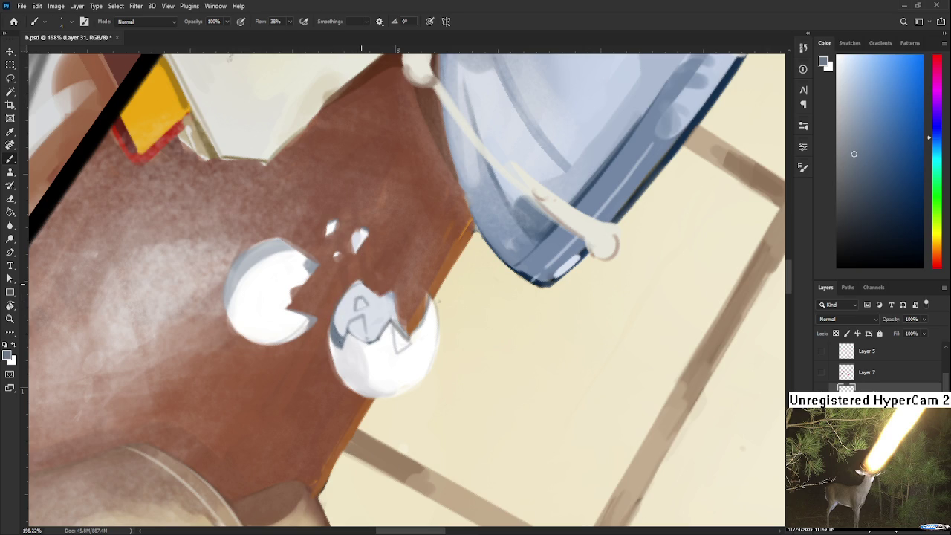
{"action": "left_click", "coordinate": [355, 313], "text": "alt"}
{"action": "key", "text": "r"}
{"action": "left_click_drag", "start_coordinate": [331, 327], "coordinate": [356, 297]}
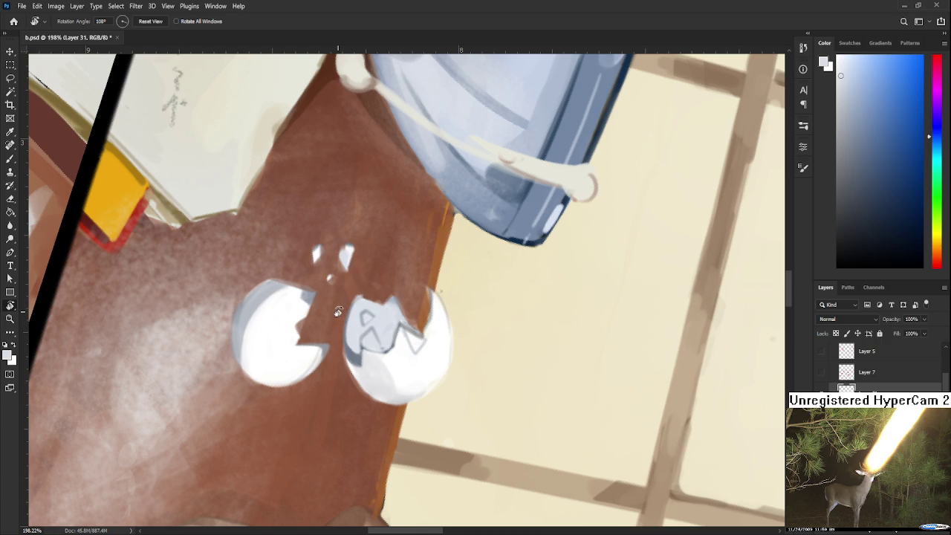
{"action": "key", "text": "b"}
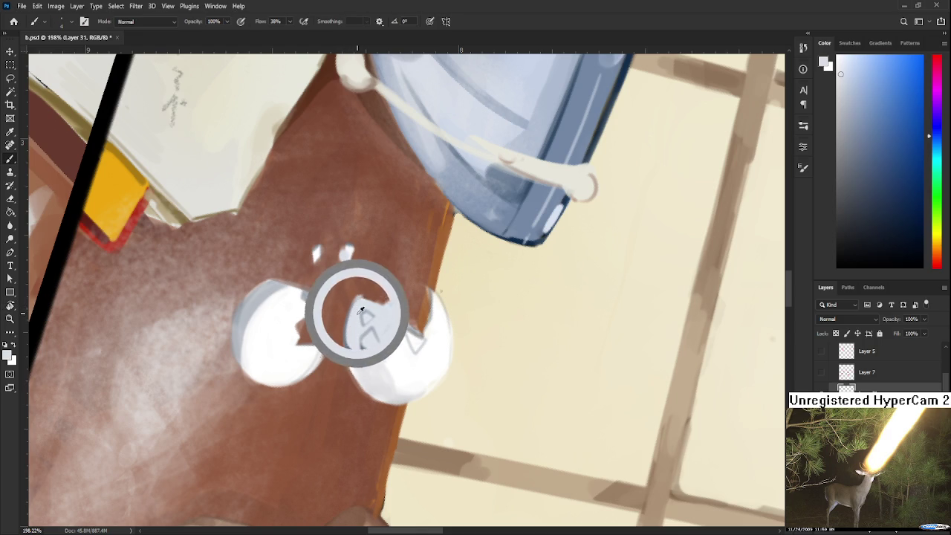
{"action": "left_click", "coordinate": [361, 309], "text": "alt"}
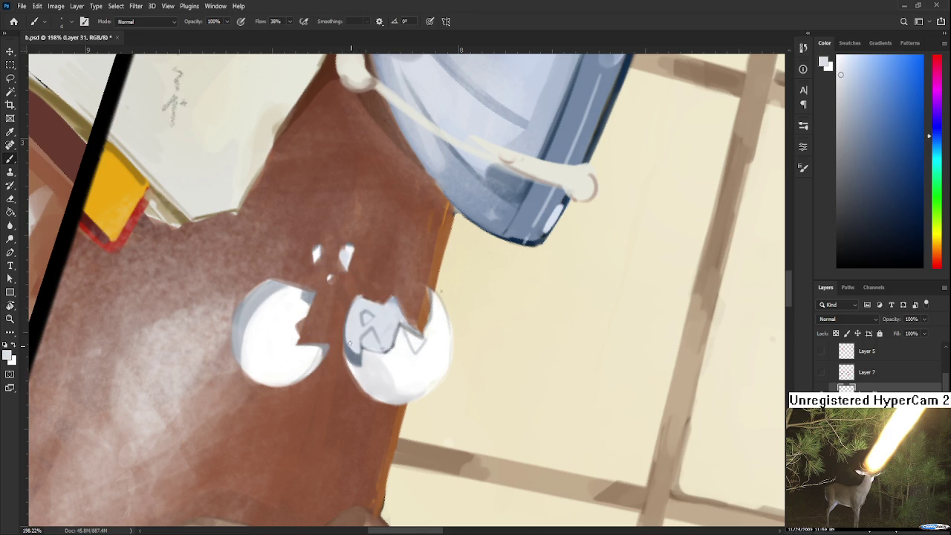
{"action": "left_click_drag", "start_coordinate": [359, 358], "coordinate": [348, 341]}
Erase the right eggshell's left edge, then paint white along the lower shell's broken edge
{"action": "key", "text": "e"}
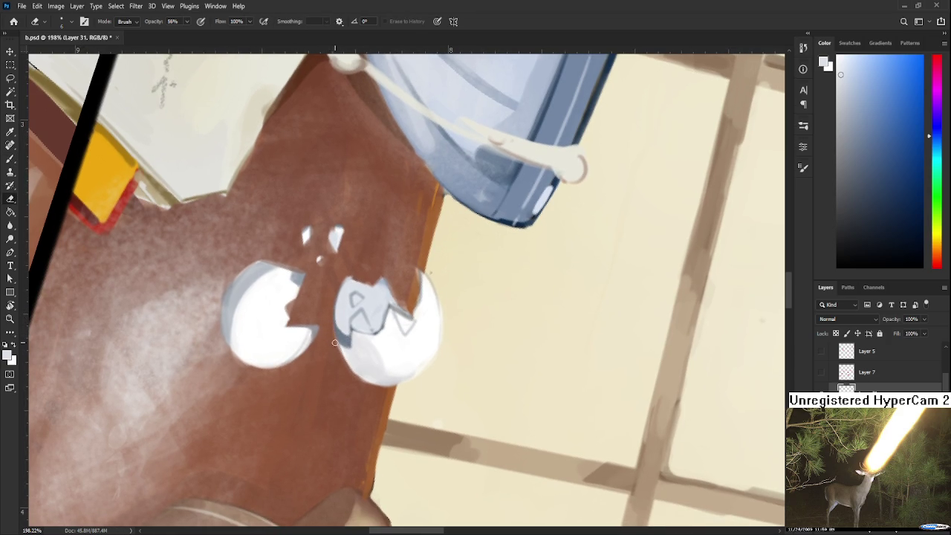
{"action": "left_click_drag", "start_coordinate": [332, 327], "coordinate": [340, 364]}
{"action": "key", "text": "r"}
{"action": "mouse_move", "coordinate": [448, 315]}
{"action": "left_mouse_down"}
{"action": "mouse_move", "coordinate": [464, 295]}
{"action": "mouse_move", "coordinate": [517, 418]}
{"action": "mouse_move", "coordinate": [446, 355]}
{"action": "left_mouse_up"}
{"action": "key", "text": "b"}
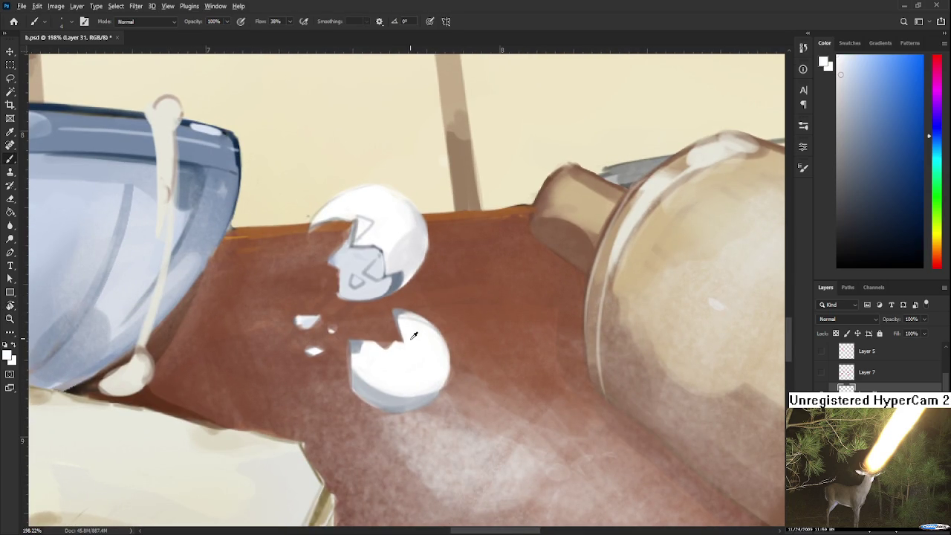
{"action": "left_click", "coordinate": [414, 335], "text": "alt"}
{"action": "left_click_drag", "start_coordinate": [401, 325], "coordinate": [406, 341]}
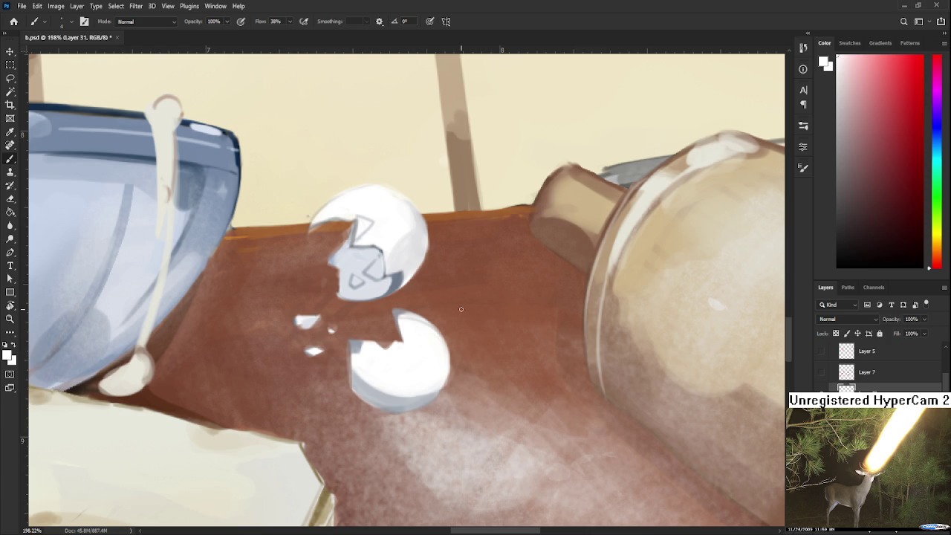
Paint a dark blue-grey stroke along the lower shell's crack, with white beside it
{"action": "left_click", "coordinate": [401, 274], "text": "alt"}
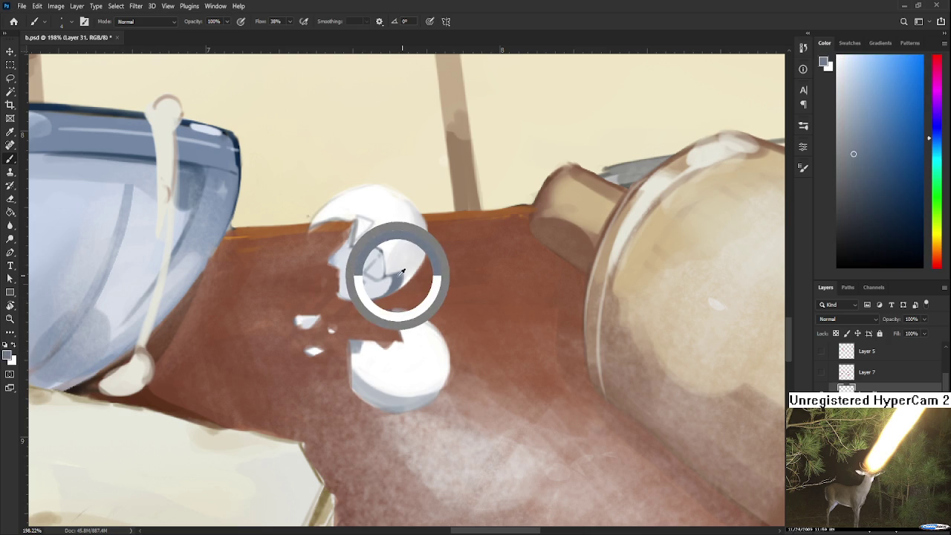
{"action": "left_click_drag", "start_coordinate": [399, 318], "coordinate": [401, 341]}
{"action": "left_click", "coordinate": [407, 327], "text": "alt"}
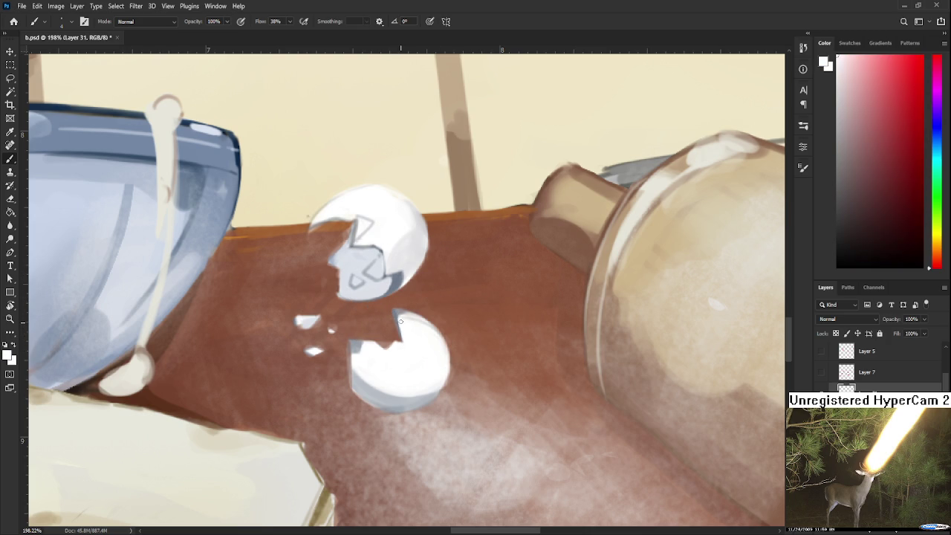
{"action": "left_click", "coordinate": [406, 327], "text": "alt"}
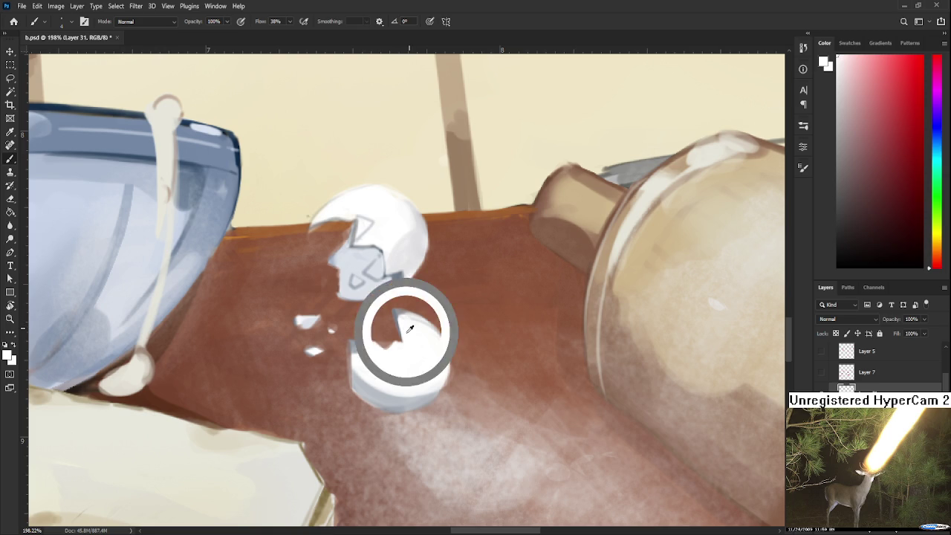
Rotate the view and sample grey-blue, near-white and light grey along the lower shell's edge
{"action": "left_click_drag", "start_coordinate": [431, 361], "coordinate": [371, 297]}
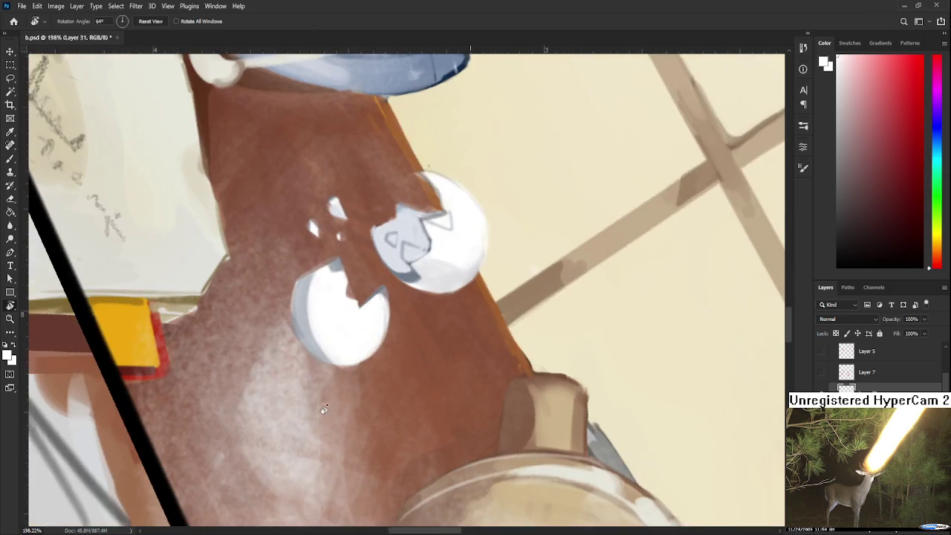
{"action": "left_click_drag", "start_coordinate": [298, 286], "coordinate": [339, 320]}
{"action": "left_click", "coordinate": [339, 320], "text": "alt"}
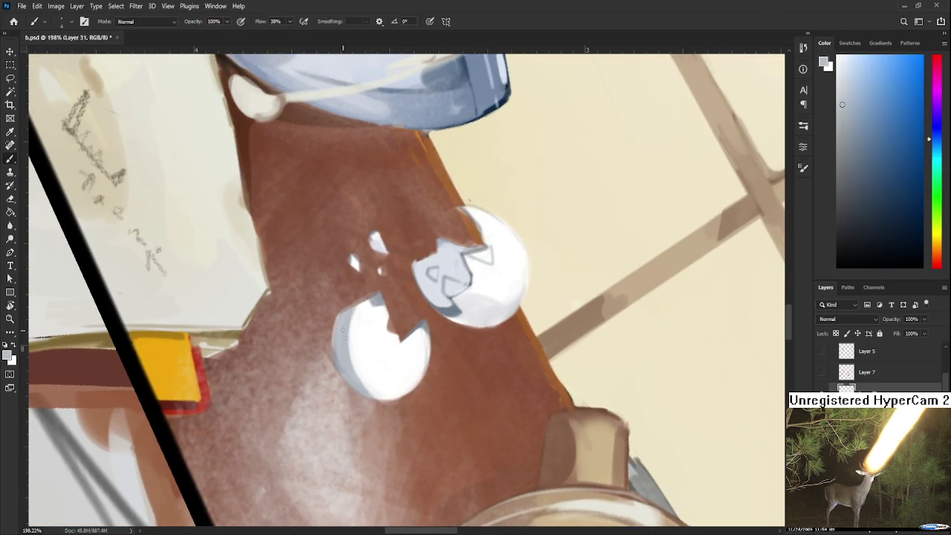
{"action": "left_click", "coordinate": [343, 348], "text": "alt"}
{"action": "left_click", "coordinate": [361, 329], "text": "alt"}
{"action": "left_click", "coordinate": [348, 319], "text": "alt"}
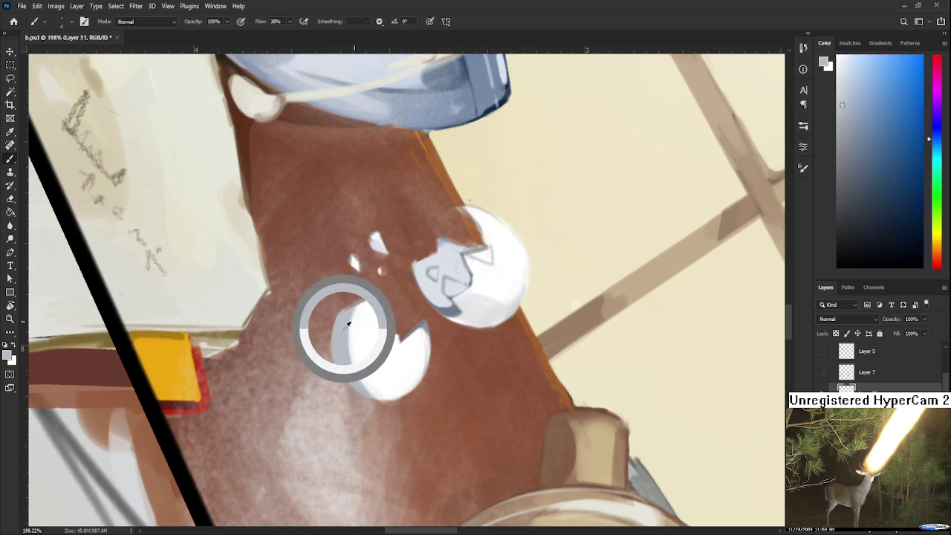
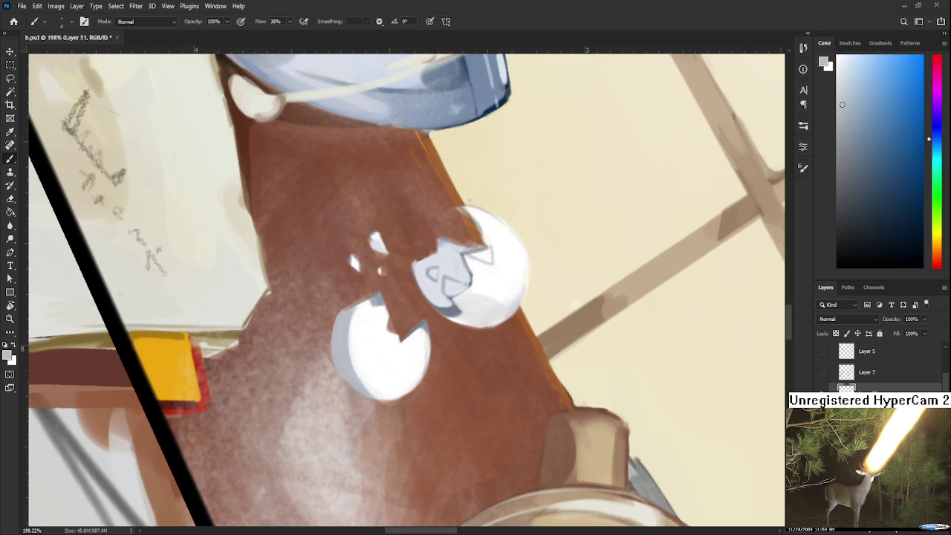
Rotate the canvas to a new angle and sample tones from the lower eggshell
{"action": "scroll", "coordinate": [348, 371], "scroll_direction": "up", "scroll_amount": 3}
{"action": "key", "text": "r"}
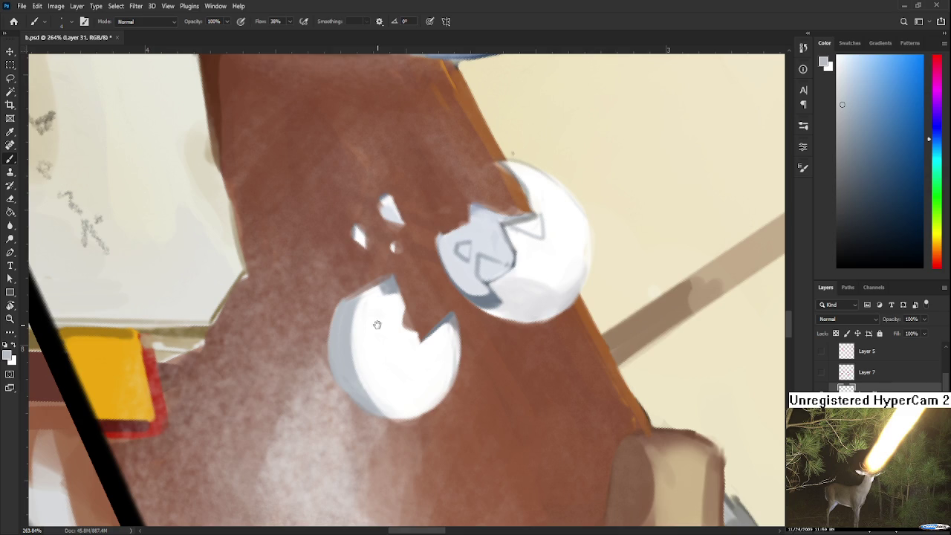
{"action": "left_click_drag", "start_coordinate": [348, 371], "coordinate": [444, 323]}
{"action": "key", "text": "b"}
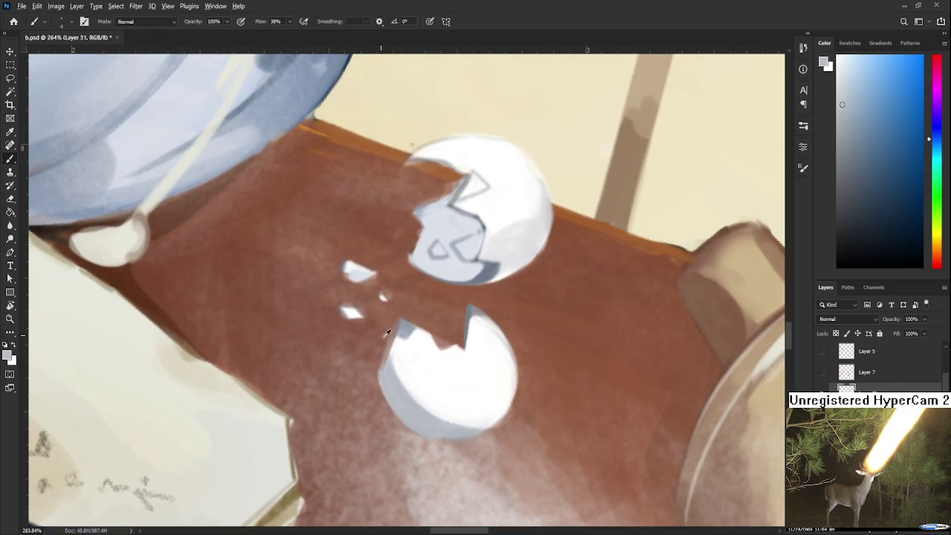
{"action": "left_click", "coordinate": [401, 345], "text": "alt"}
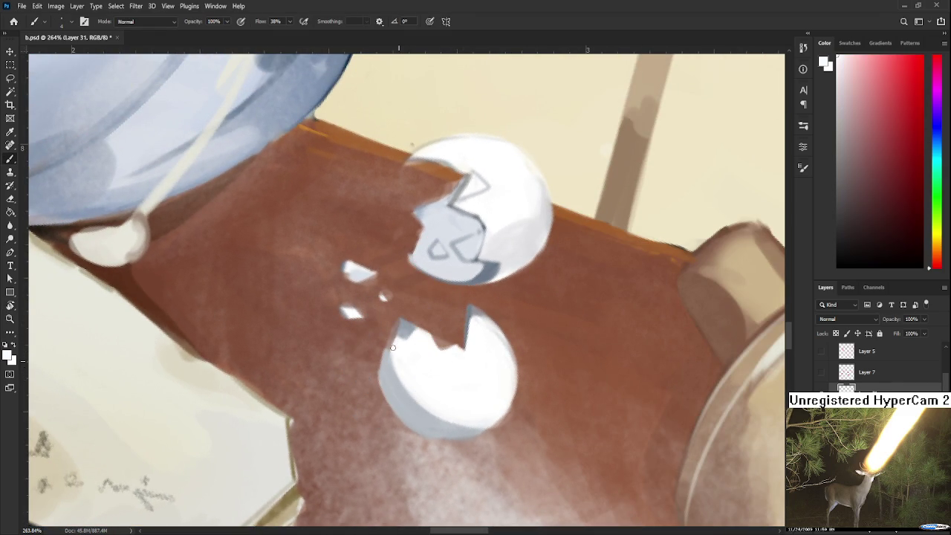
{"action": "left_click", "coordinate": [395, 374], "text": "alt"}
{"action": "left_click", "coordinate": [392, 387], "text": "alt"}
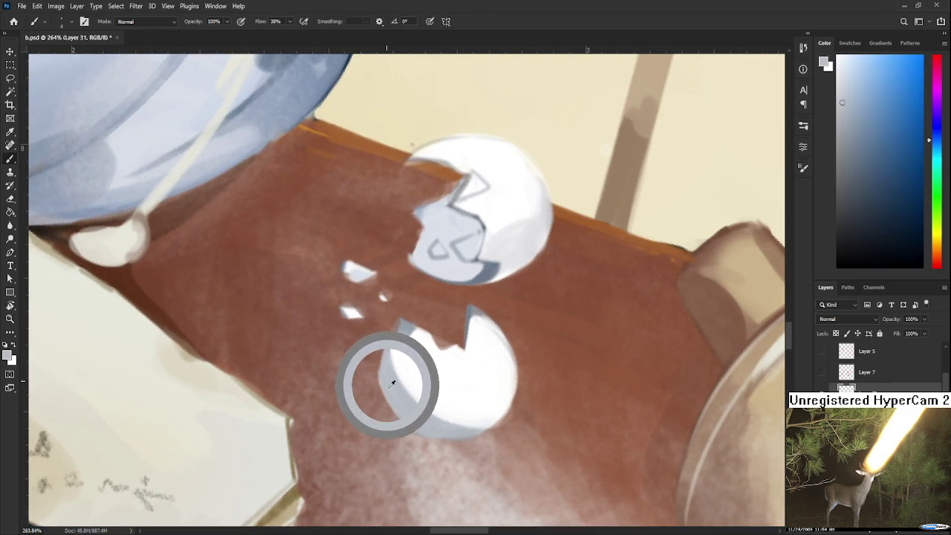
Turn the canvas to about 102 degrees and pick white from the left eggshell
{"action": "key", "text": "e"}
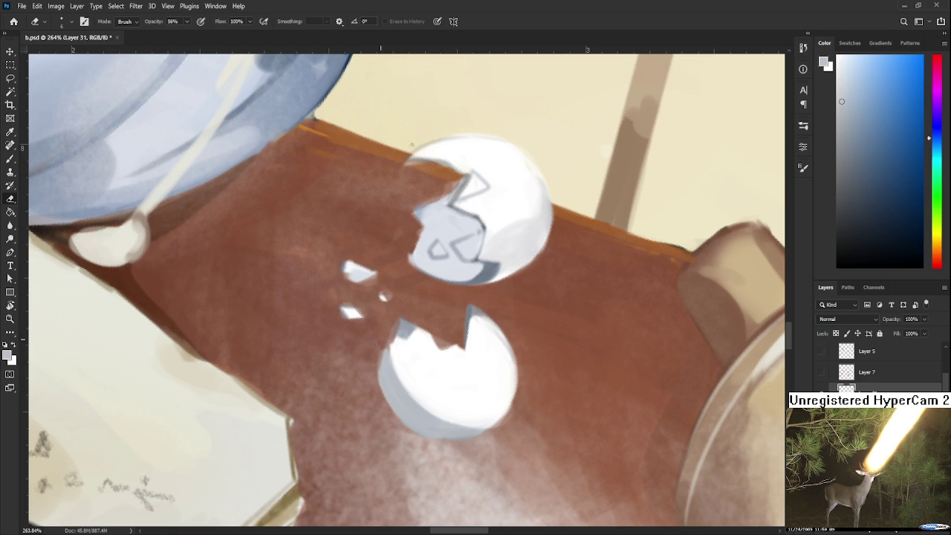
{"action": "key", "text": "r"}
{"action": "mouse_move", "coordinate": [379, 354]}
{"action": "left_mouse_down"}
{"action": "mouse_move", "coordinate": [425, 342]}
{"action": "mouse_move", "coordinate": [391, 276]}
{"action": "left_mouse_up"}
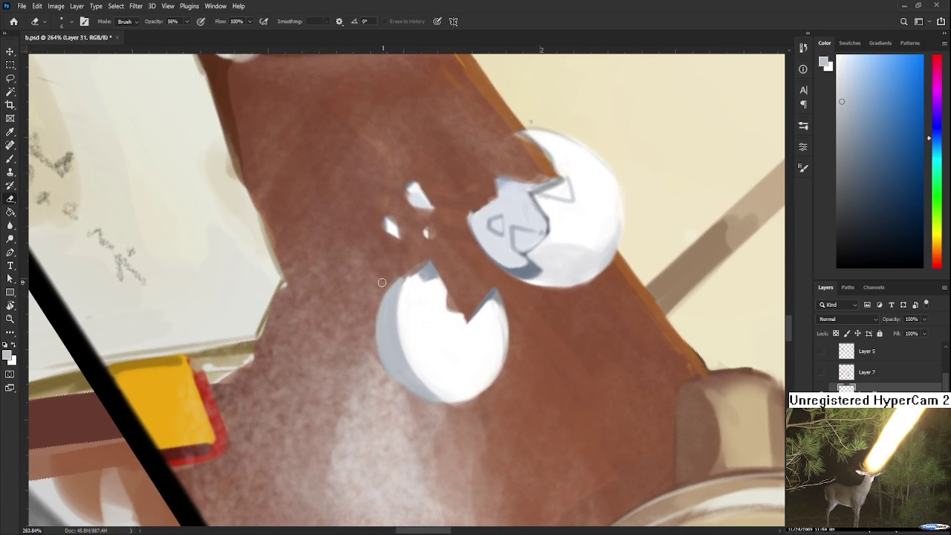
{"action": "key", "text": "r"}
{"action": "left_click_drag", "start_coordinate": [363, 345], "coordinate": [416, 347]}
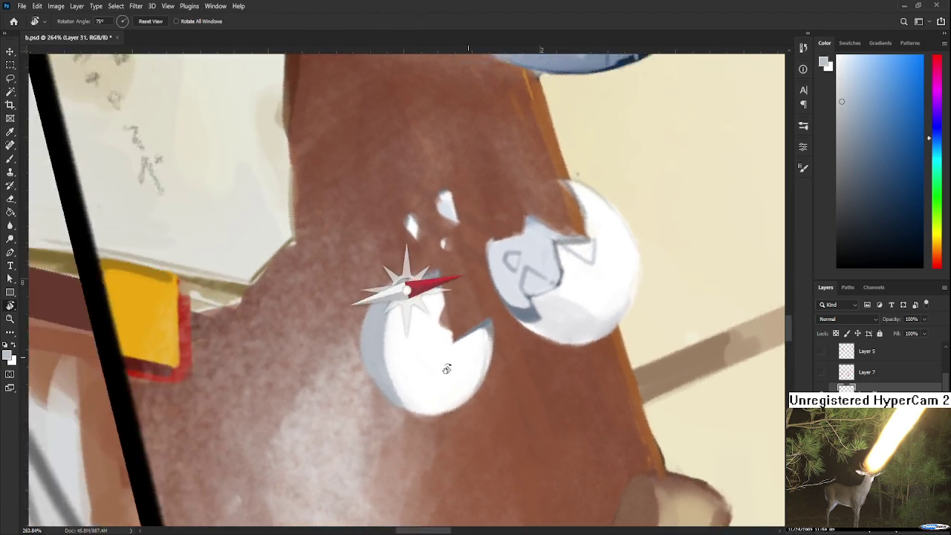
{"action": "key", "text": "b"}
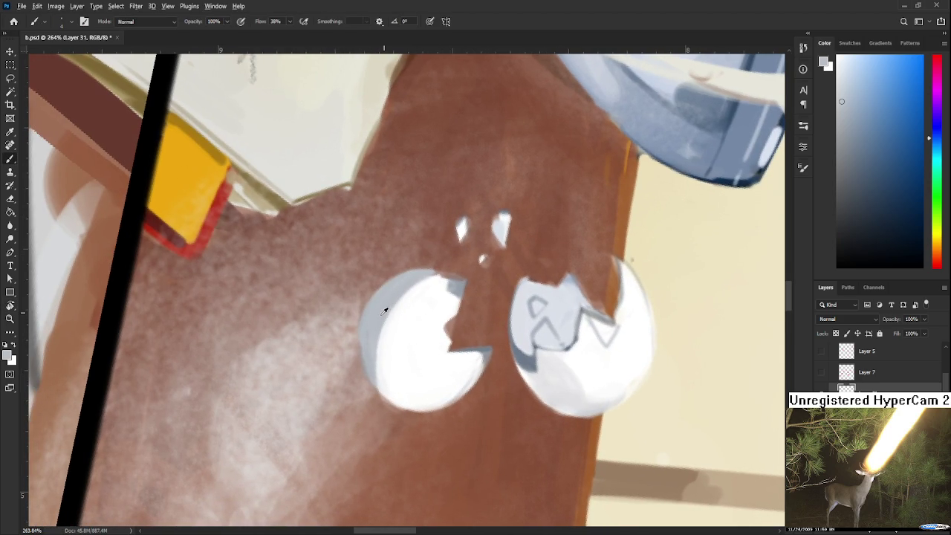
{"action": "left_click", "coordinate": [389, 346], "text": "alt"}
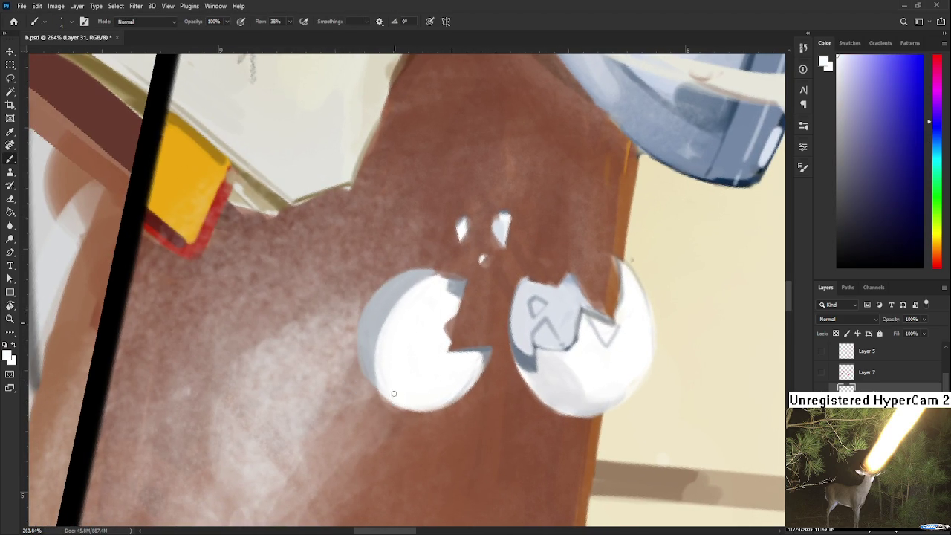
Turn the canvas roughly upside down, adjust brush size, and sample near-white and grey-blue eggshell tones
{"action": "key", "text": "r"}
{"action": "mouse_move", "coordinate": [386, 321]}
{"action": "left_mouse_down"}
{"action": "mouse_move", "coordinate": [419, 349]}
{"action": "mouse_move", "coordinate": [456, 356]}
{"action": "left_mouse_up"}
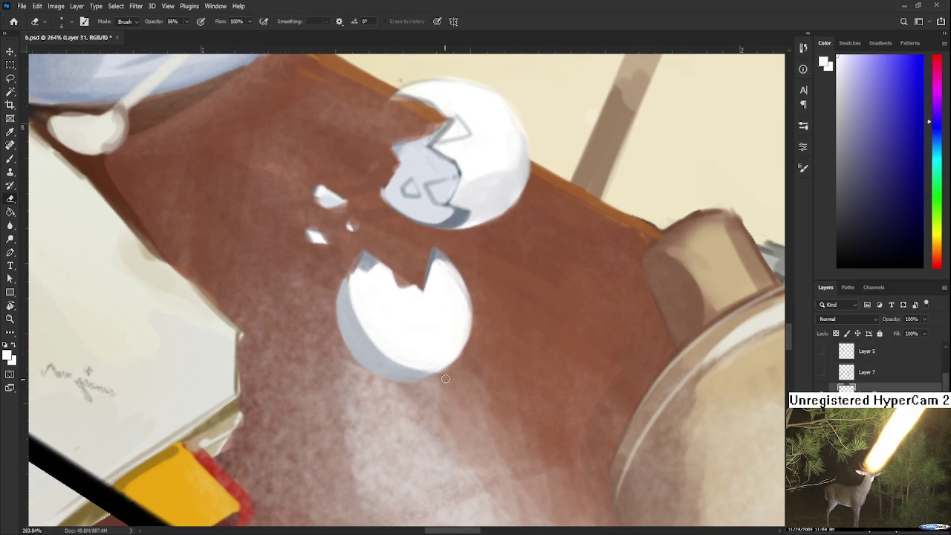
{"action": "key", "text": "r"}
{"action": "left_click_drag", "start_coordinate": [472, 356], "coordinate": [372, 340]}
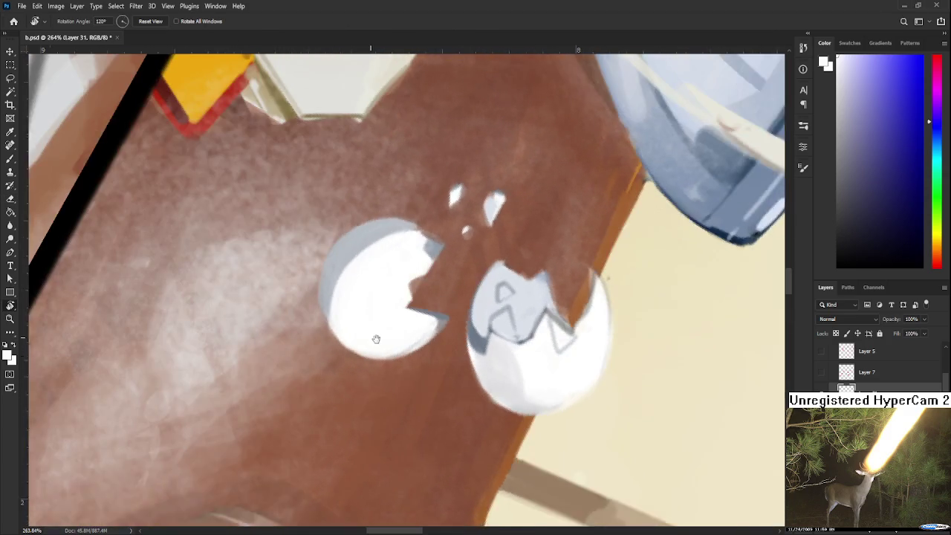
{"action": "key", "text": "b"}
{"action": "key", "text": "["}
{"action": "key", "text": "["}
{"action": "key", "text": "["}
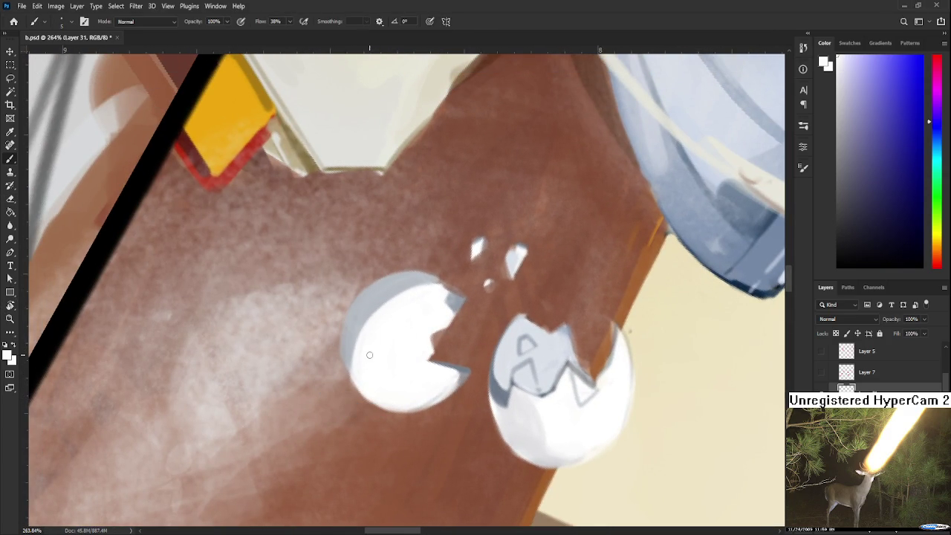
{"action": "key", "text": "]"}
{"action": "key", "text": "]"}
{"action": "key", "text": "]"}
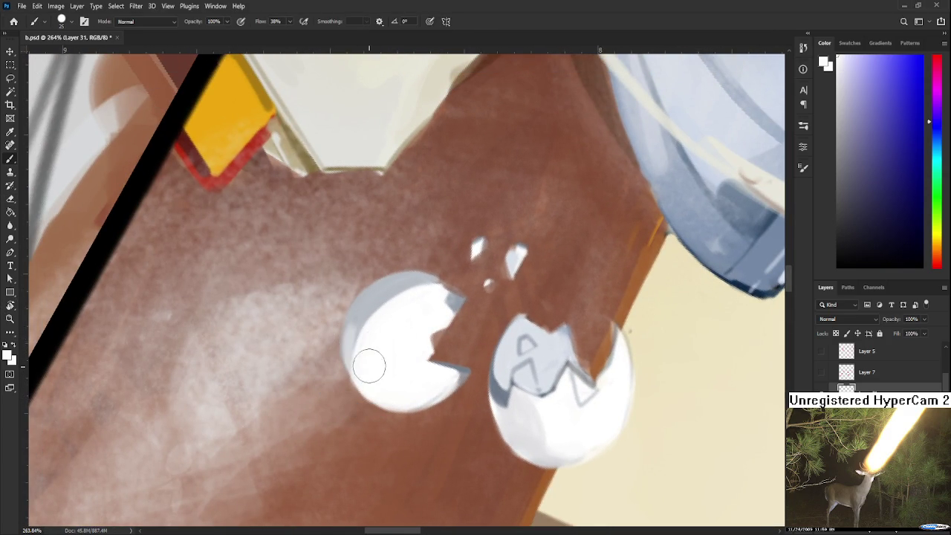
{"action": "left_click", "coordinate": [360, 329], "text": "alt"}
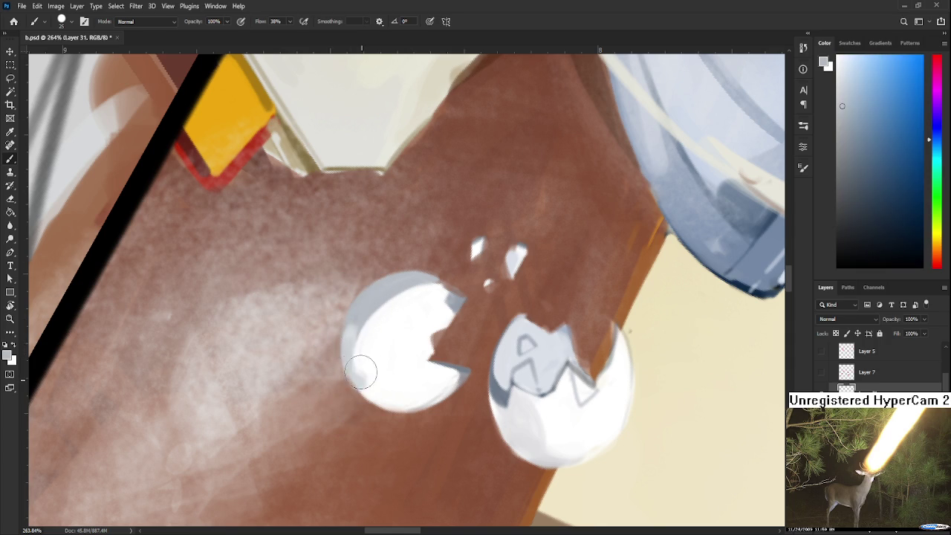
{"action": "left_click", "coordinate": [372, 350], "text": "alt"}
{"action": "left_click", "coordinate": [370, 346], "text": "alt"}
Paint near-white over the left eggshell's grey side and bottom, then level rotation to 0 degrees
{"action": "mouse_move", "coordinate": [391, 319]}
{"action": "left_mouse_down"}
{"action": "mouse_move", "coordinate": [393, 346]}
{"action": "mouse_move", "coordinate": [365, 333]}
{"action": "left_mouse_up"}
{"action": "left_click", "coordinate": [387, 369], "text": "alt"}
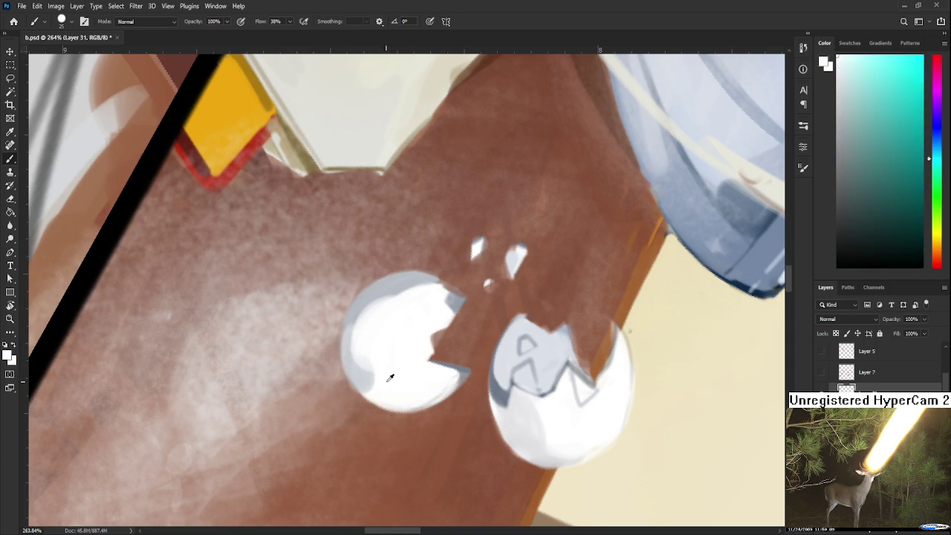
{"action": "mouse_move", "coordinate": [416, 402]}
{"action": "left_mouse_down"}
{"action": "mouse_move", "coordinate": [544, 340]}
{"action": "mouse_move", "coordinate": [515, 319]}
{"action": "left_mouse_up"}
{"action": "left_click", "coordinate": [427, 387], "text": "alt"}
{"action": "key", "text": "r"}
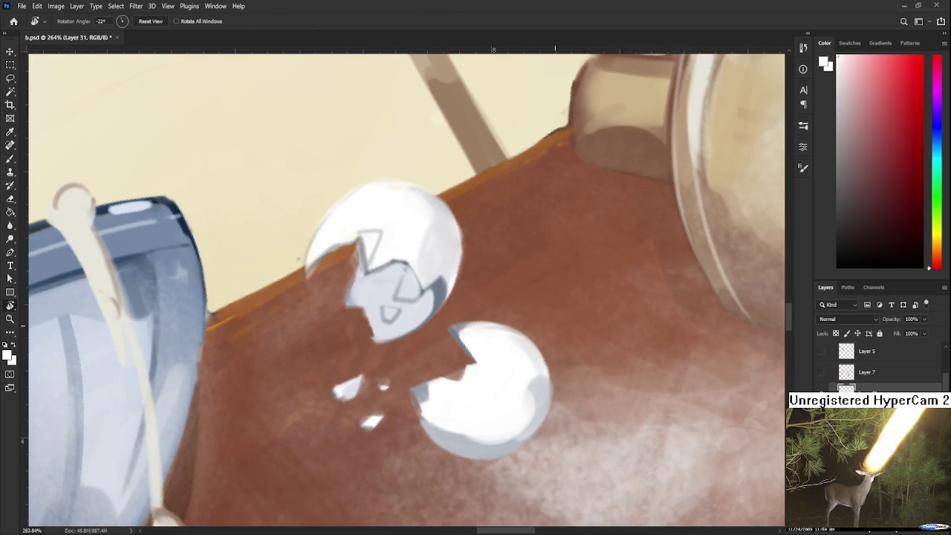
{"action": "scroll", "coordinate": [515, 320], "scroll_direction": "down", "scroll_amount": 2}
{"action": "left_click_drag", "start_coordinate": [519, 344], "coordinate": [503, 399]}
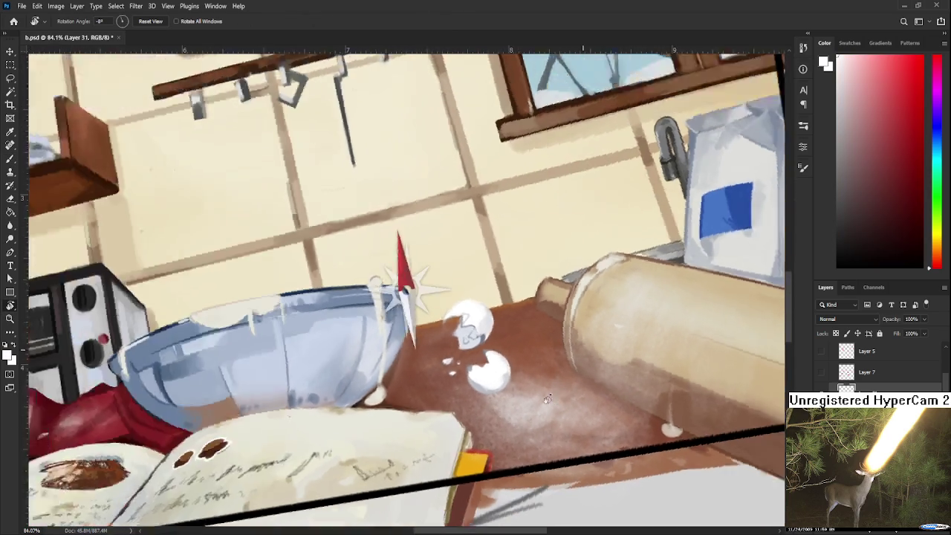
Zoom to 135% and sample several pale bluish-white tones from the lower eggshell
{"action": "scroll", "coordinate": [504, 399], "scroll_direction": "up", "scroll_amount": 3}
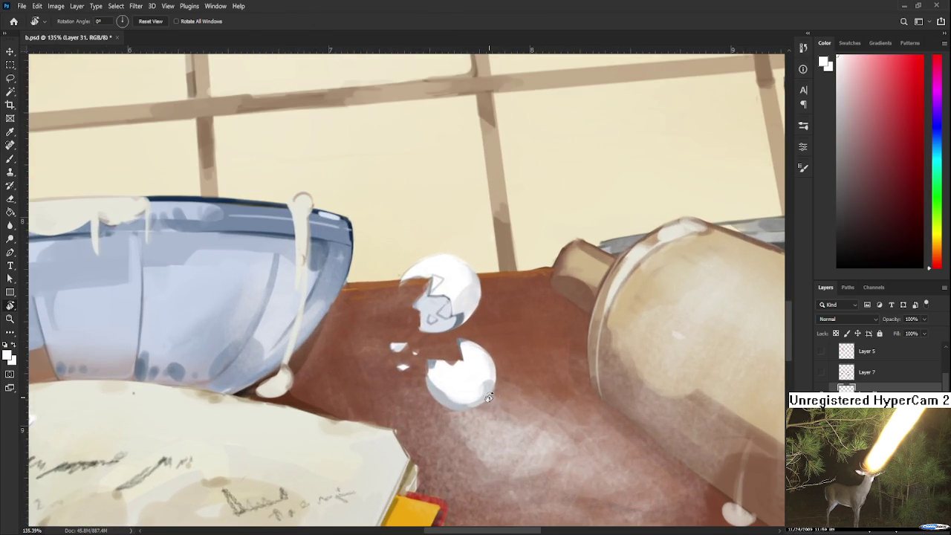
{"action": "key", "text": "b"}
{"action": "left_click", "coordinate": [447, 381], "text": "alt"}
{"action": "left_click", "coordinate": [447, 383], "text": "alt"}
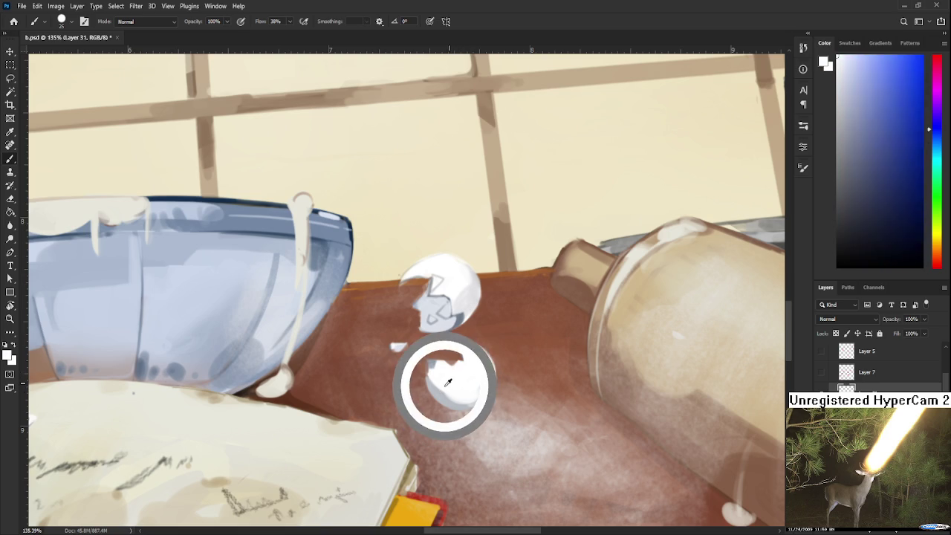
{"action": "left_click", "coordinate": [454, 375], "text": "alt"}
{"action": "left_click", "coordinate": [443, 383], "text": "alt"}
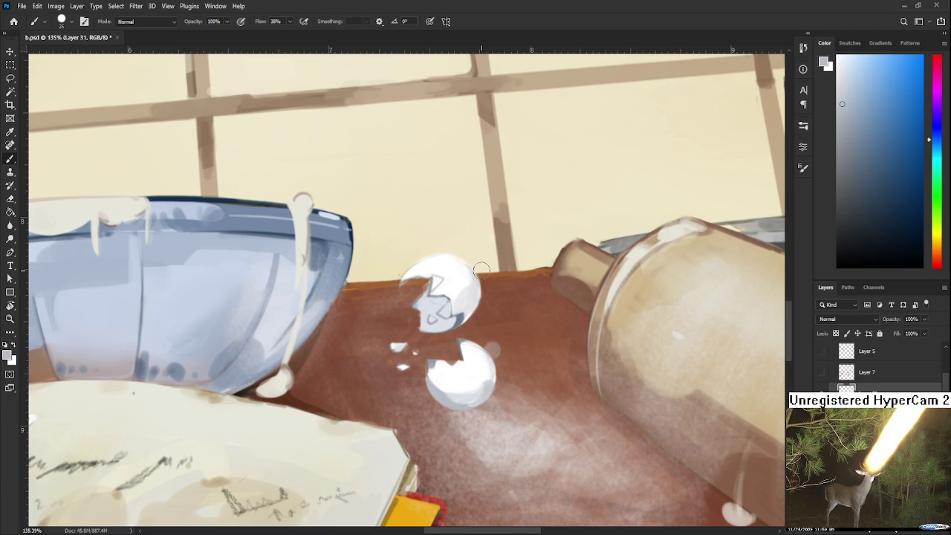
{"action": "scroll", "coordinate": [482, 269], "scroll_direction": "down", "scroll_amount": 1}
{"action": "scroll", "coordinate": [483, 269], "scroll_direction": "down", "scroll_amount": 1}
Save the painting with Ctrl+S and zoom to about 63% on the kitchen scene
{"action": "scroll", "coordinate": [483, 270], "scroll_direction": "down", "scroll_amount": 1}
{"action": "key", "text": "ctrl+s"}
{"action": "scroll", "coordinate": [481, 275], "scroll_direction": "up", "scroll_amount": 1}
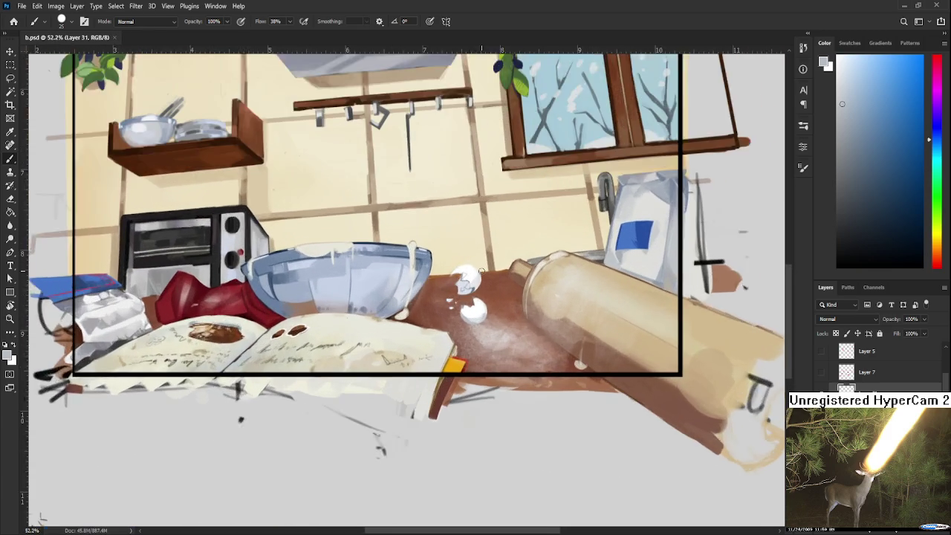
{"action": "scroll", "coordinate": [482, 275], "scroll_direction": "up", "scroll_amount": 1}
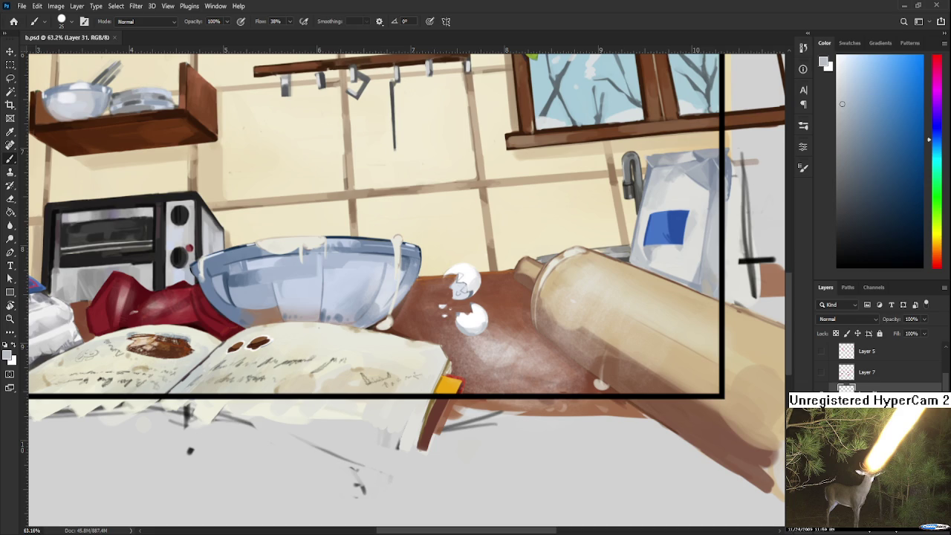
Dab white beside the eggshell, shrink the brush, and add a tiny white fleck near the shards
{"action": "left_click", "coordinate": [500, 325]}
{"action": "scroll", "coordinate": [460, 321], "scroll_direction": "up", "scroll_amount": 2}
{"action": "scroll", "coordinate": [458, 321], "scroll_direction": "up", "scroll_amount": 2}
{"action": "scroll", "coordinate": [457, 322], "scroll_direction": "up", "scroll_amount": 1}
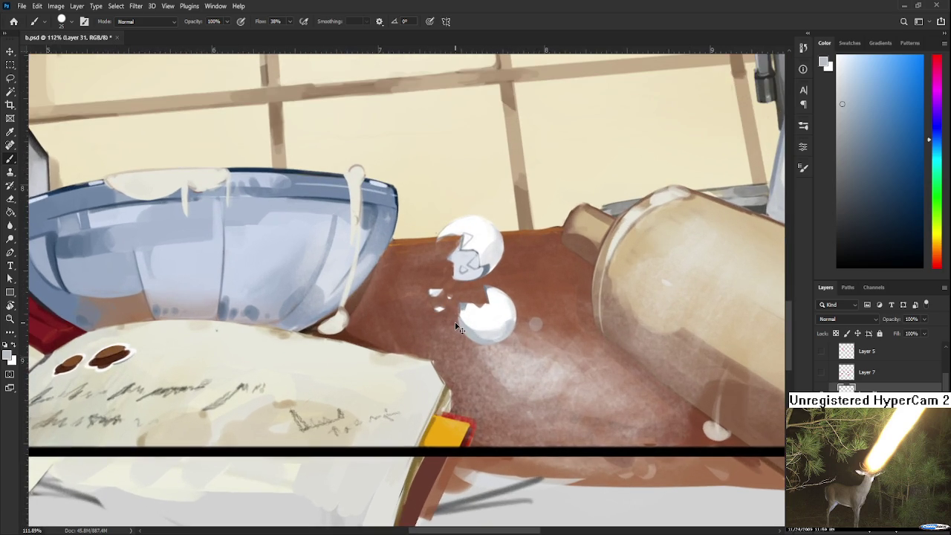
{"action": "scroll", "coordinate": [454, 322], "scroll_direction": "up", "scroll_amount": 1}
{"action": "left_click", "coordinate": [484, 305], "text": "alt"}
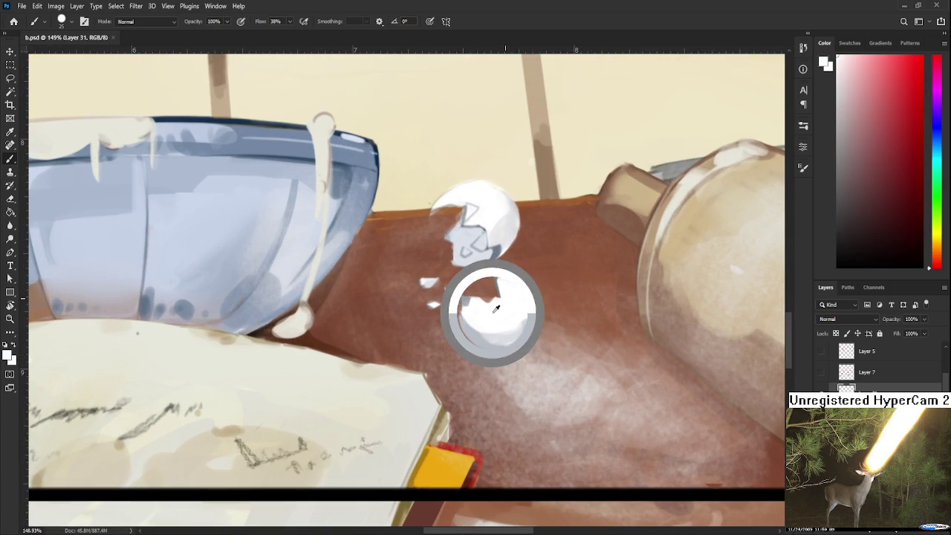
{"action": "key", "text": "bracketleft"}
{"action": "key", "text": "bracketleft"}
{"action": "key", "text": "bracketleft"}
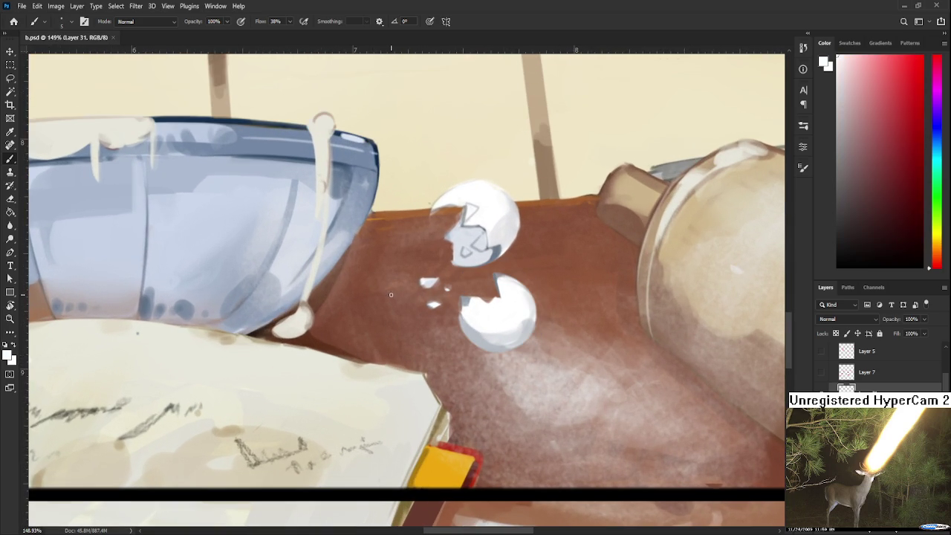
{"action": "left_click_drag", "start_coordinate": [396, 292], "coordinate": [388, 297]}
Toggle the Eraser, then sample the upper eggshell and the lower shell's light blue-grey
{"action": "key", "text": "e"}
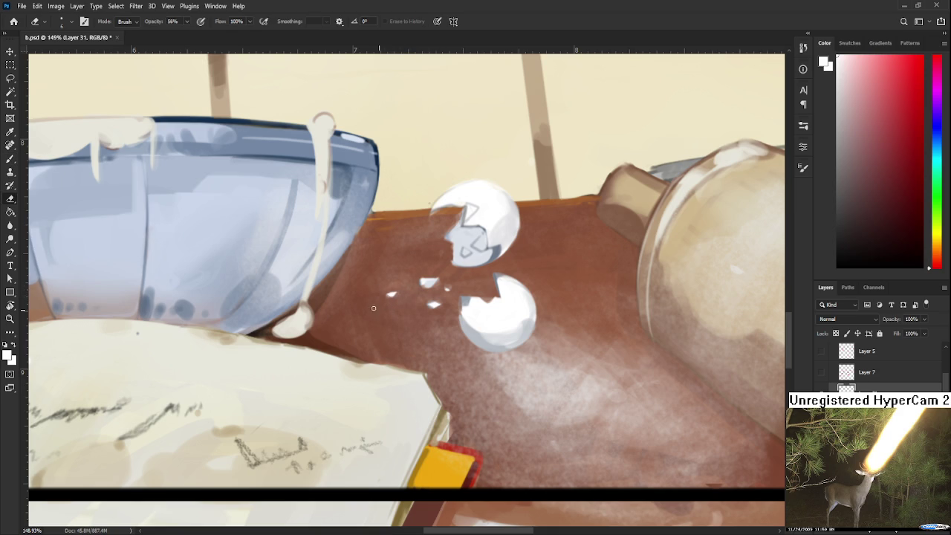
{"action": "scroll", "coordinate": [390, 318], "scroll_direction": "down", "scroll_amount": 1}
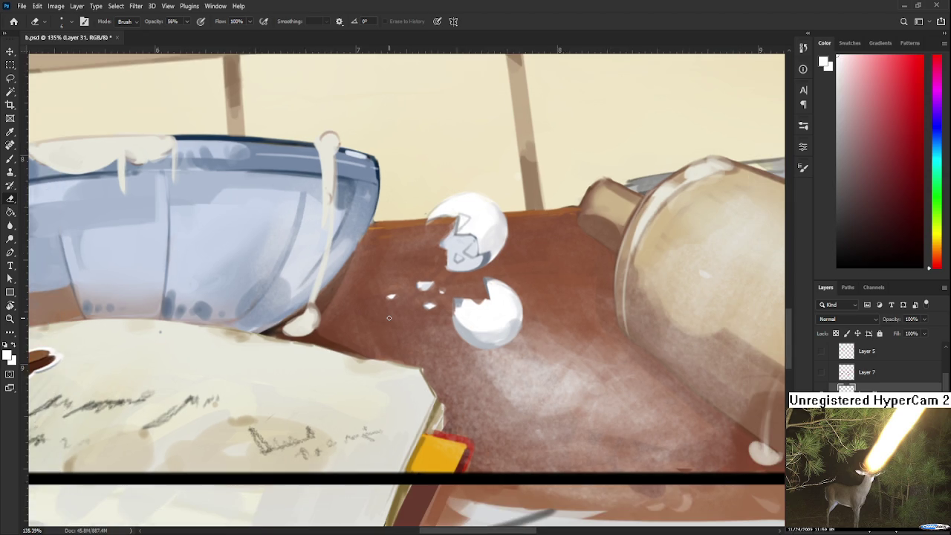
{"action": "scroll", "coordinate": [389, 318], "scroll_direction": "down", "scroll_amount": 1}
{"action": "scroll", "coordinate": [389, 320], "scroll_direction": "down", "scroll_amount": 1}
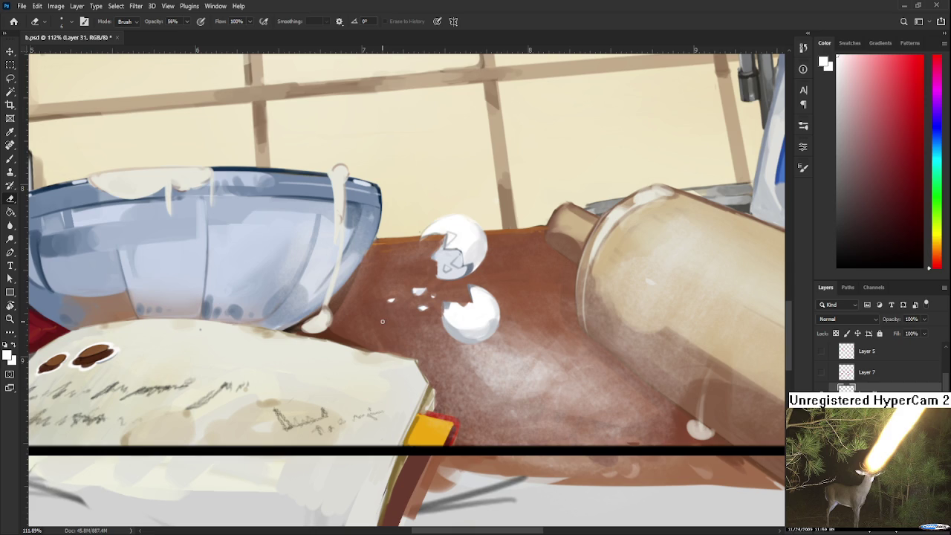
{"action": "key", "text": "b"}
{"action": "left_click", "coordinate": [468, 245], "text": "alt"}
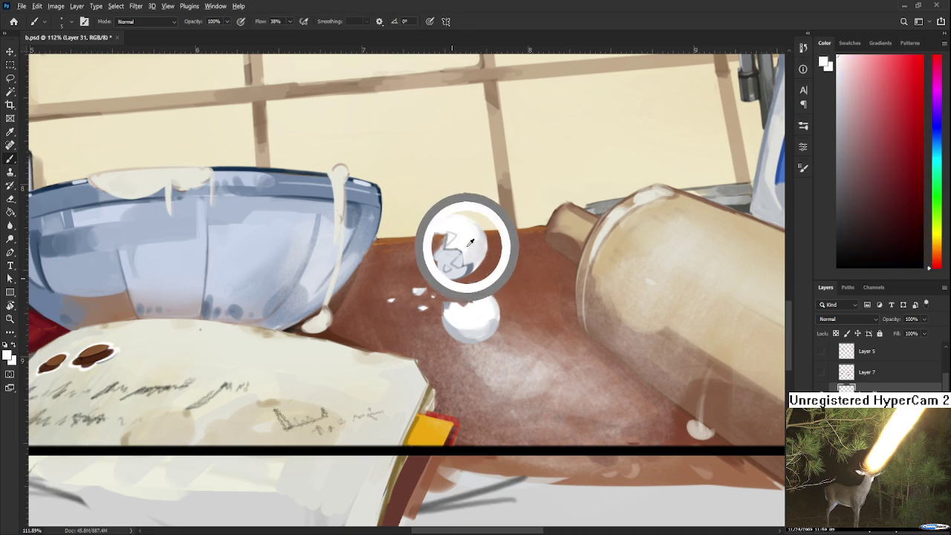
{"action": "left_click", "coordinate": [468, 246], "text": "alt"}
{"action": "left_click", "coordinate": [473, 236], "text": "alt"}
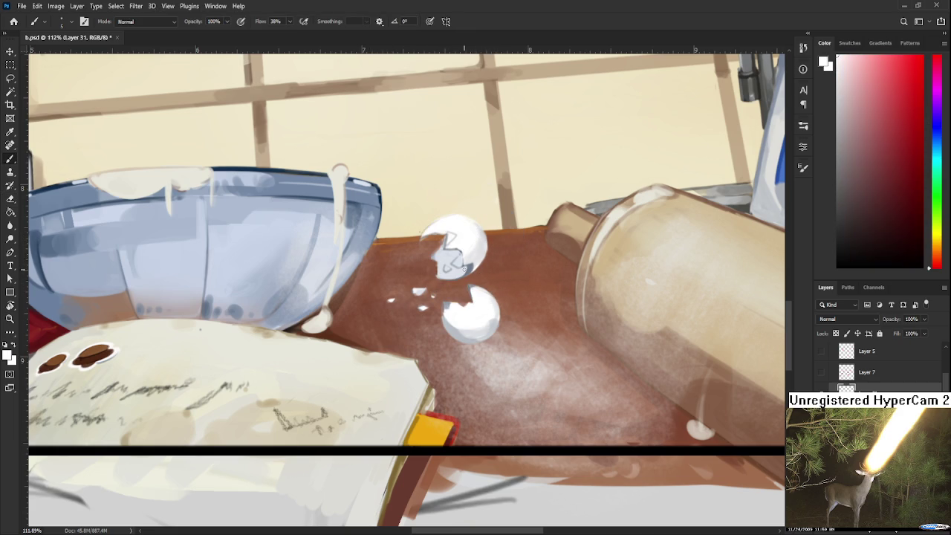
{"action": "left_click", "coordinate": [462, 307], "text": "alt"}
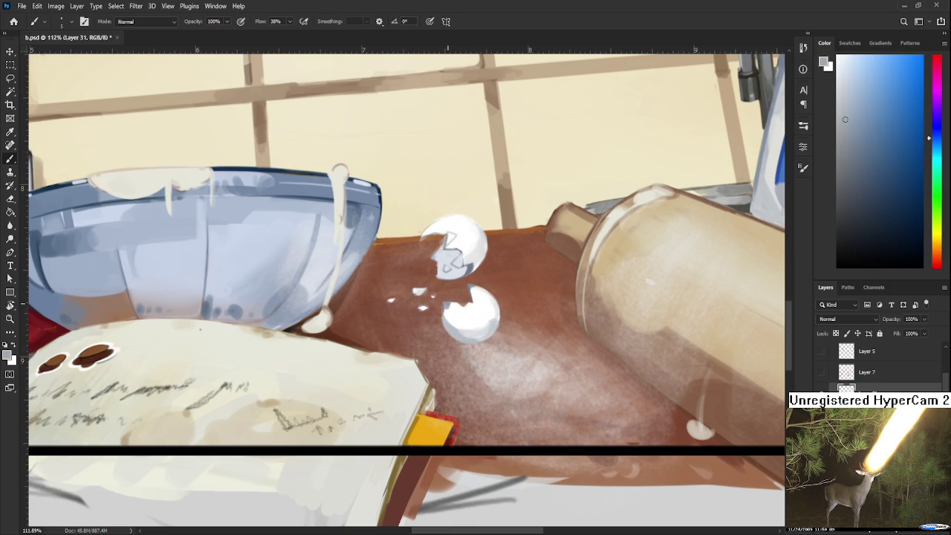
{"action": "scroll", "coordinate": [448, 312], "scroll_direction": "down", "scroll_amount": 3}
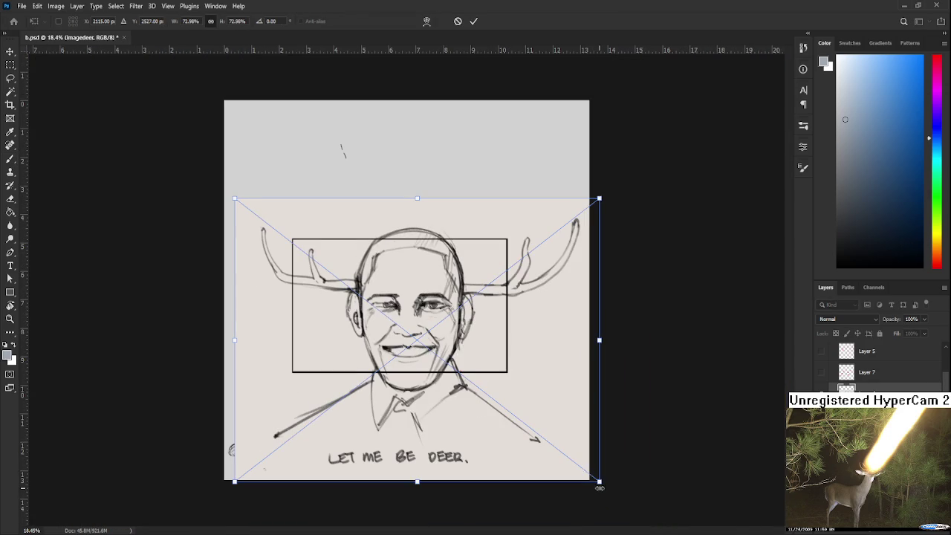
Scale the Imagedeer sketch down toward the upper left, commit it, then hide the layer
{"action": "mouse_move", "coordinate": [599, 481]}
{"action": "left_mouse_down"}
{"action": "mouse_move", "coordinate": [376, 297]}
{"action": "mouse_move", "coordinate": [468, 346]}
{"action": "left_mouse_up"}
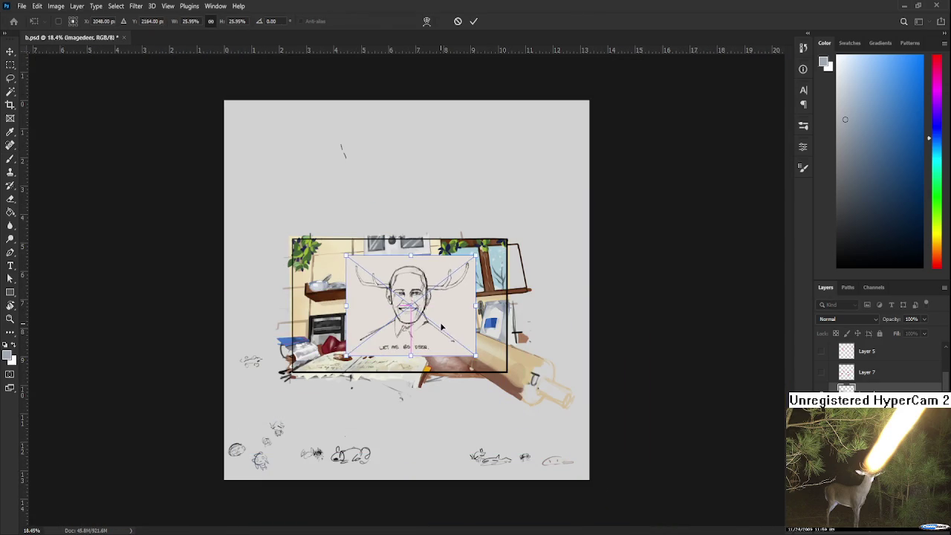
{"action": "key", "text": "Return"}
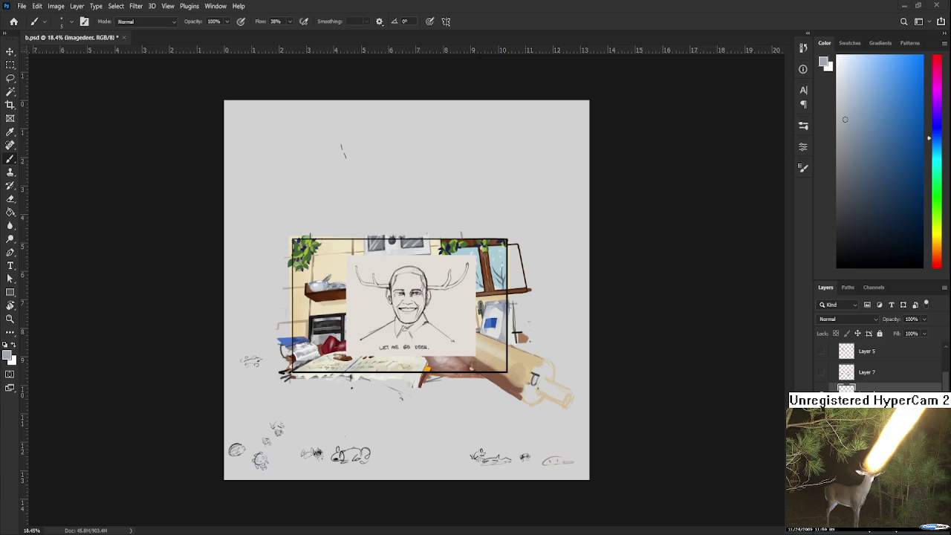
{"action": "scroll", "coordinate": [412, 325], "scroll_direction": "up", "scroll_amount": 3}
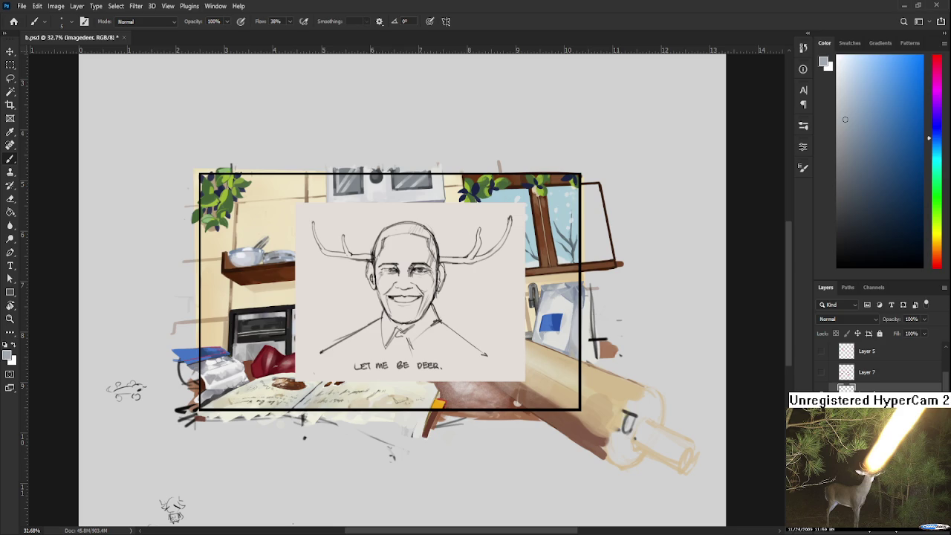
{"action": "key", "text": "Delete"}
{"action": "scroll", "coordinate": [400, 388], "scroll_direction": "up", "scroll_amount": 5}
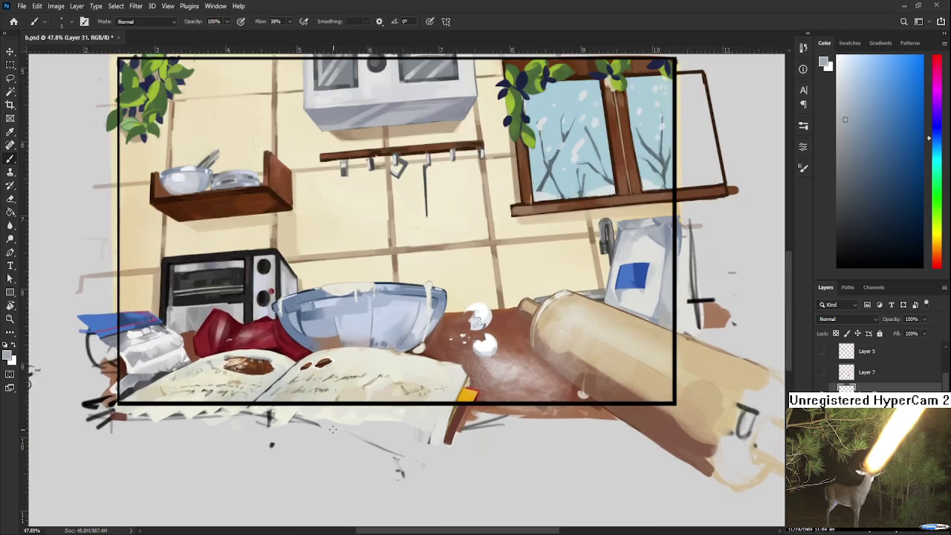
Zoom onto the eggshells, sample a darker blue-grey, and paint a shadow on the lower shell's right edge
{"action": "scroll", "coordinate": [416, 371], "scroll_direction": "up", "scroll_amount": 2}
{"action": "scroll", "coordinate": [446, 356], "scroll_direction": "up", "scroll_amount": 2}
{"action": "scroll", "coordinate": [417, 371], "scroll_direction": "up", "scroll_amount": 2}
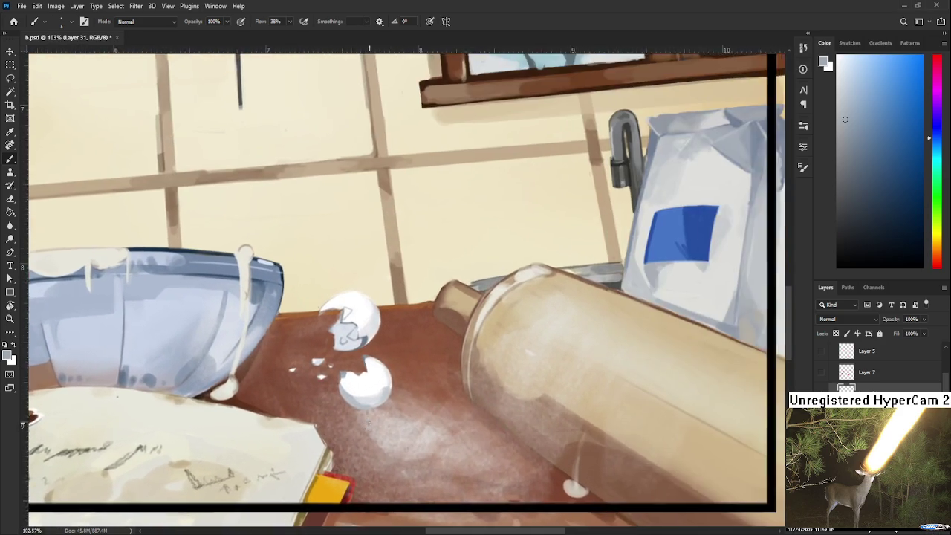
{"action": "scroll", "coordinate": [379, 401], "scroll_direction": "up", "scroll_amount": 2}
{"action": "left_click_drag", "start_coordinate": [379, 400], "coordinate": [436, 420]}
{"action": "left_click", "coordinate": [379, 377], "text": "alt"}
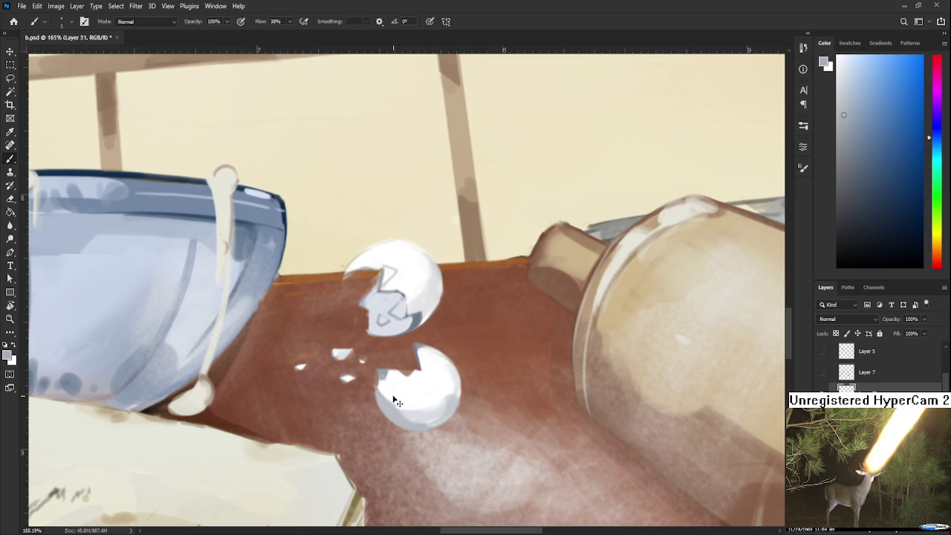
{"action": "left_click", "coordinate": [423, 311], "text": "alt"}
{"action": "left_click_drag", "start_coordinate": [440, 404], "coordinate": [456, 392]}
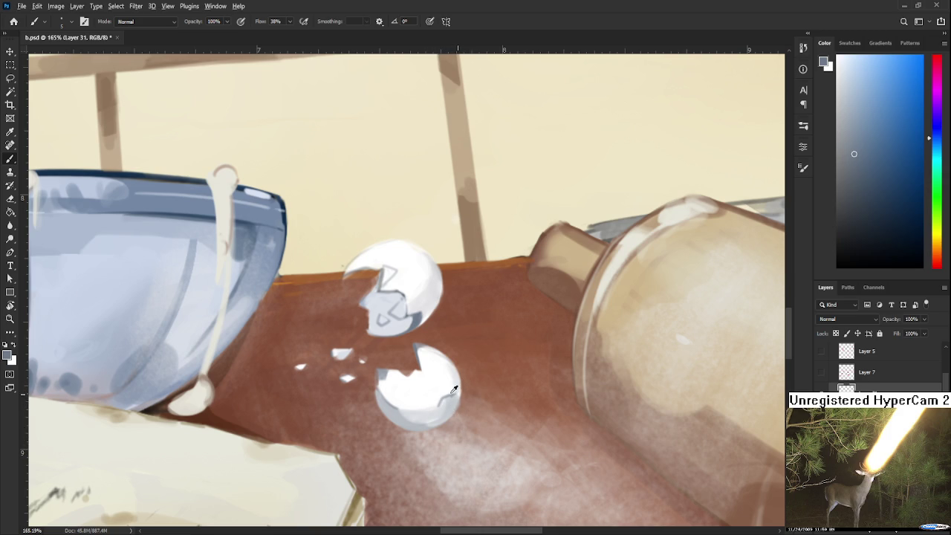
Resample white and greyish tones from the lower eggshell while adjusting the zoom
{"action": "left_click", "coordinate": [440, 393], "text": "alt"}
{"action": "left_click", "coordinate": [437, 399], "text": "alt"}
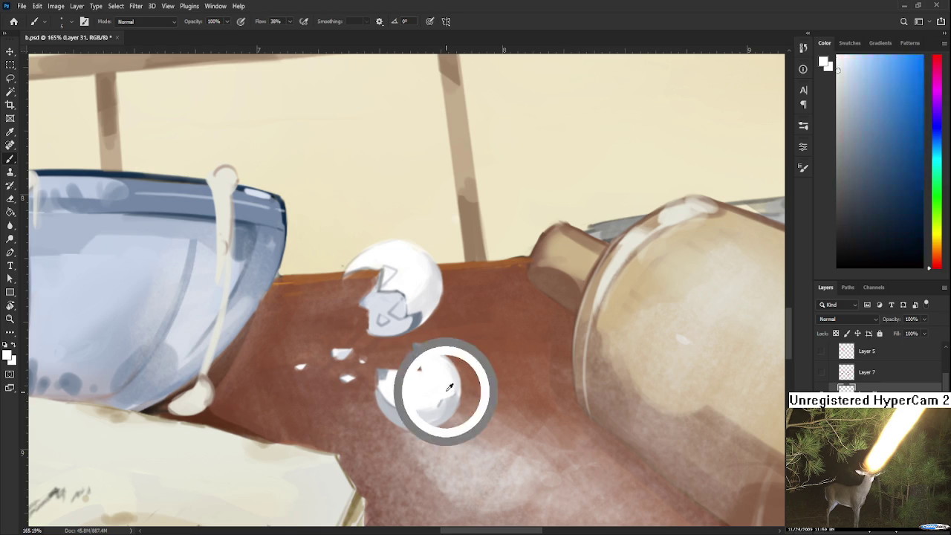
{"action": "left_click_drag", "start_coordinate": [450, 376], "coordinate": [454, 416]}
{"action": "left_click", "coordinate": [453, 416], "text": "alt"}
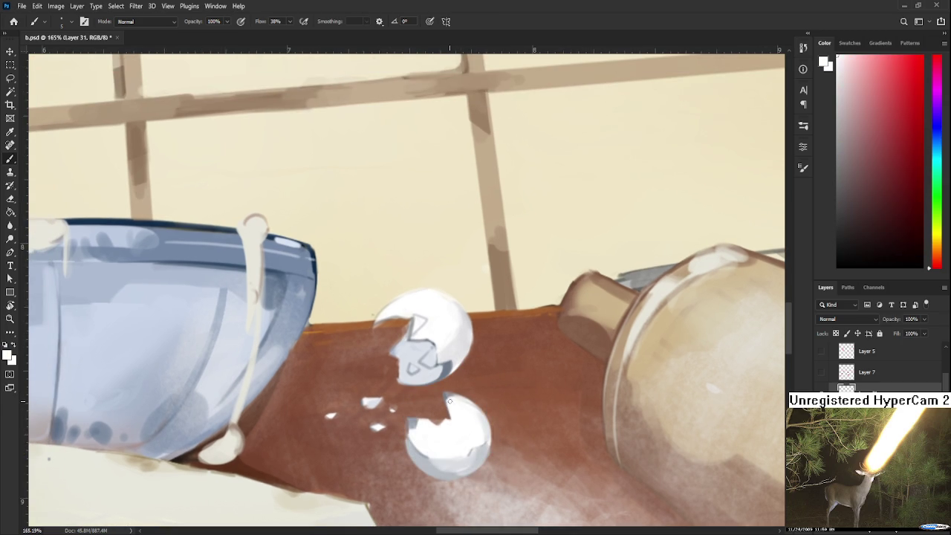
{"action": "left_click", "coordinate": [443, 394], "text": "alt"}
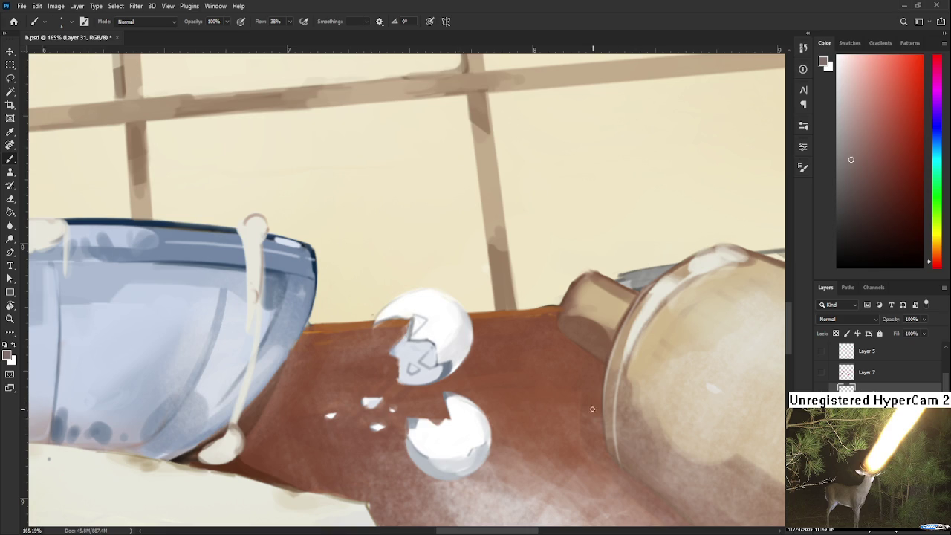
{"action": "scroll", "coordinate": [533, 402], "scroll_direction": "down", "scroll_amount": 2}
{"action": "scroll", "coordinate": [532, 401], "scroll_direction": "down", "scroll_amount": 2}
{"action": "scroll", "coordinate": [533, 401], "scroll_direction": "down", "scroll_amount": 2}
{"action": "scroll", "coordinate": [513, 480], "scroll_direction": "up", "scroll_amount": 3}
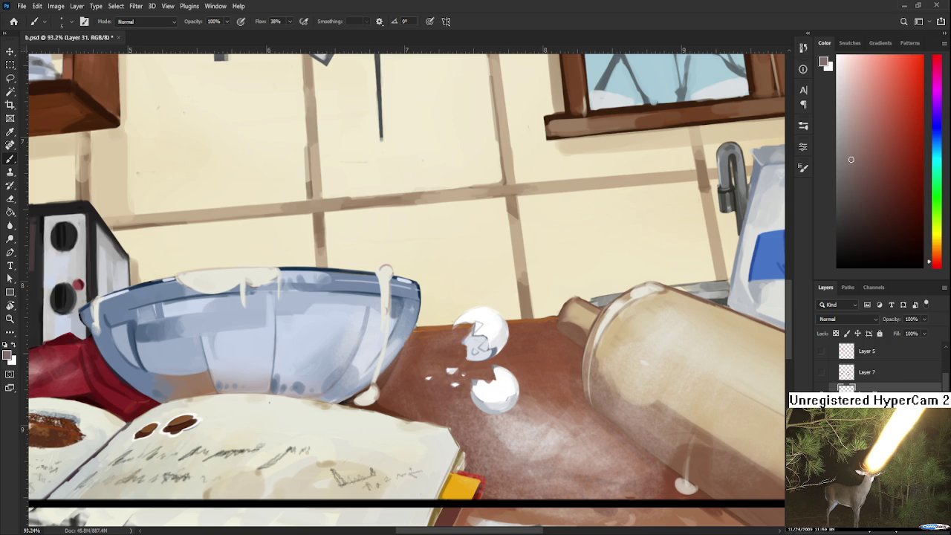
{"action": "scroll", "coordinate": [545, 383], "scroll_direction": "down", "scroll_amount": 5}
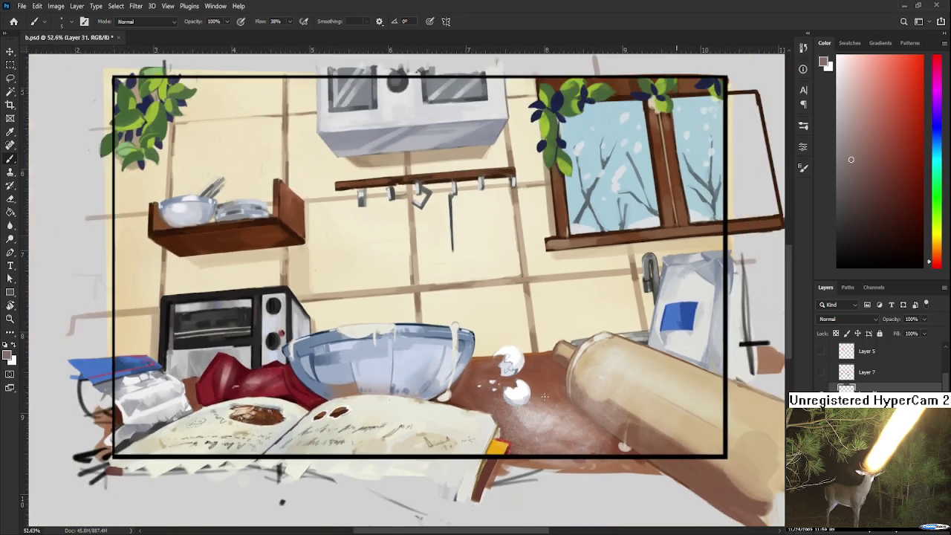
{"action": "scroll", "coordinate": [545, 383], "scroll_direction": "down", "scroll_amount": 2}
{"action": "scroll", "coordinate": [483, 371], "scroll_direction": "down", "scroll_amount": 2}
{"action": "scroll", "coordinate": [446, 364], "scroll_direction": "up", "scroll_amount": 3}
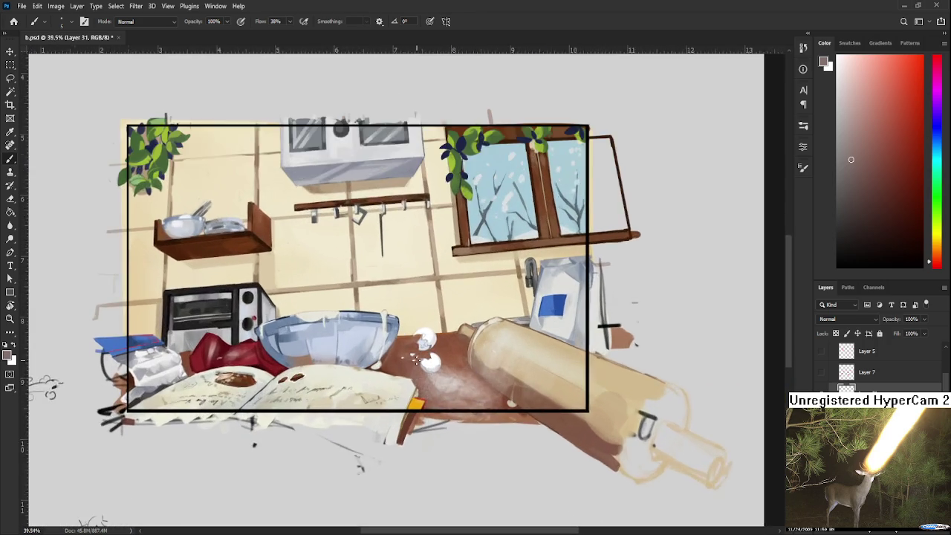
{"action": "scroll", "coordinate": [400, 359], "scroll_direction": "up", "scroll_amount": 2}
{"action": "scroll", "coordinate": [400, 359], "scroll_direction": "up", "scroll_amount": 2}
{"action": "scroll", "coordinate": [402, 359], "scroll_direction": "up", "scroll_amount": 1}
{"action": "scroll", "coordinate": [405, 359], "scroll_direction": "up", "scroll_amount": 1}
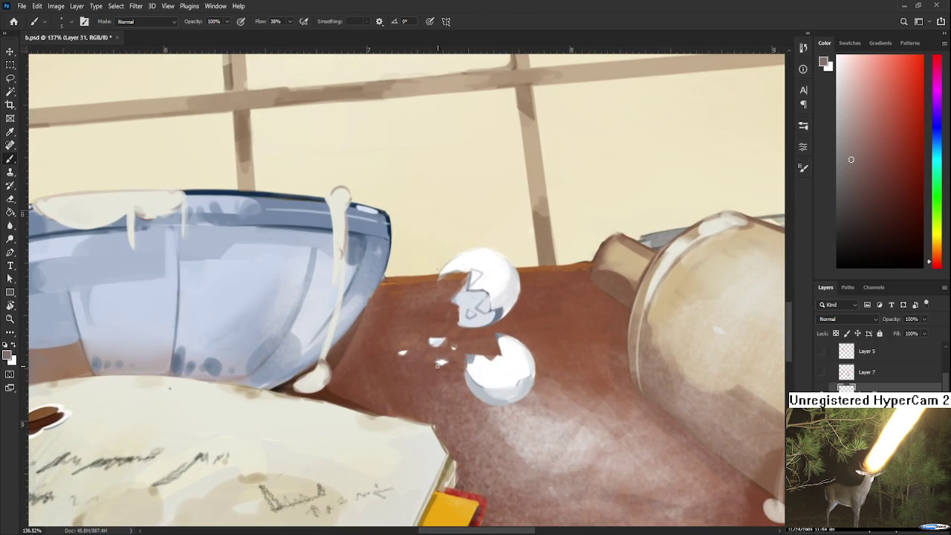
{"action": "key", "text": "l"}
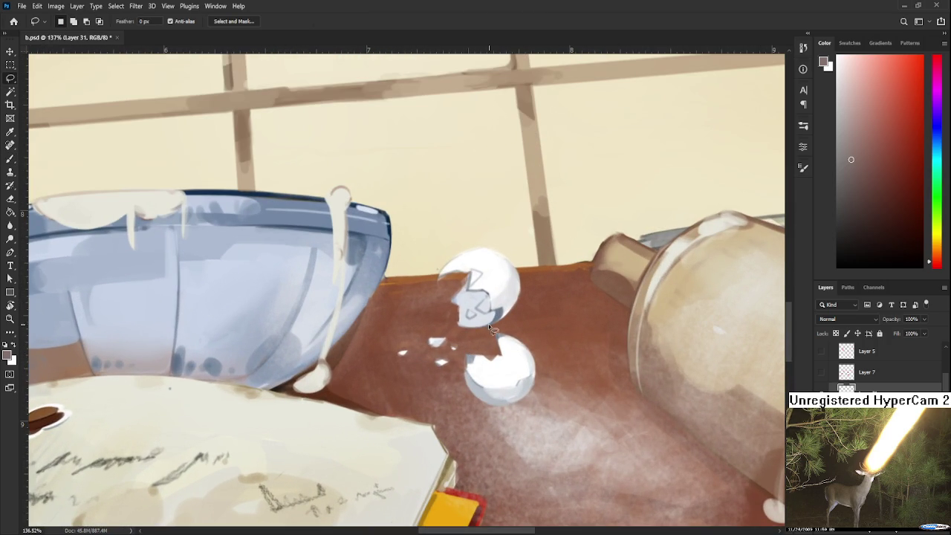
Lasso the upper eggshell and scale it slightly smaller
{"action": "left_click_drag", "start_coordinate": [462, 328], "coordinate": [540, 330]}
{"action": "key", "text": "ctrl+t"}
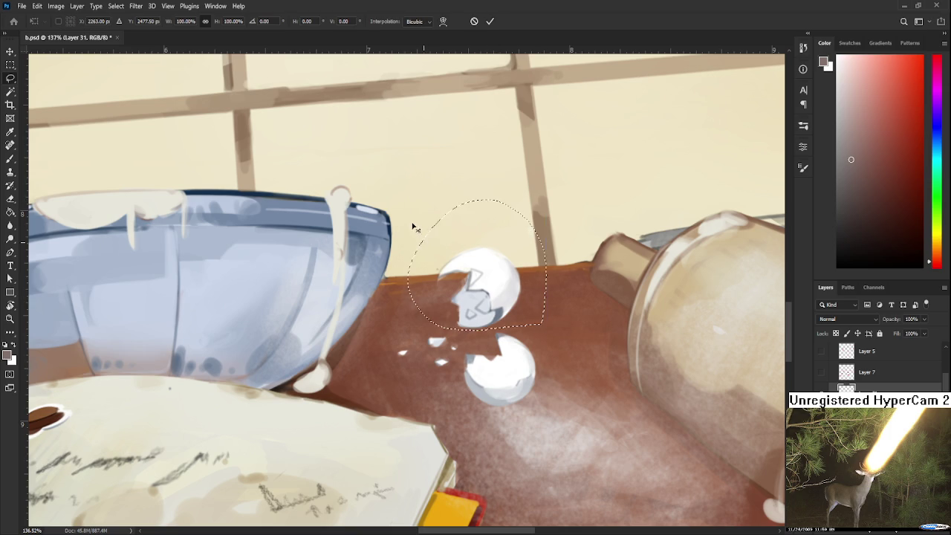
{"action": "left_click_drag", "start_coordinate": [408, 198], "coordinate": [418, 205]}
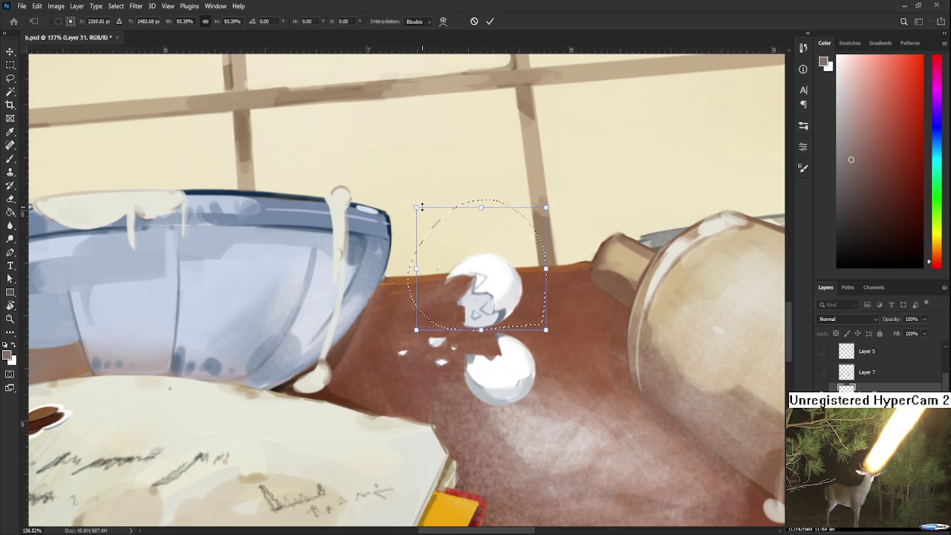
{"action": "key", "text": "Return"}
{"action": "key", "text": "ctrl+d"}
Select and move the small eggshell shards, then straighten the rotated canvas view
{"action": "mouse_move", "coordinate": [422, 346]}
{"action": "left_mouse_down"}
{"action": "mouse_move", "coordinate": [432, 339]}
{"action": "mouse_move", "coordinate": [385, 360]}
{"action": "mouse_move", "coordinate": [403, 357]}
{"action": "mouse_move", "coordinate": [457, 416]}
{"action": "left_mouse_up"}
{"action": "key", "text": "ctrl+t"}
{"action": "key", "text": "Return"}
{"action": "key", "text": "ctrl+t"}
{"action": "scroll", "coordinate": [457, 416], "scroll_direction": "down", "scroll_amount": 3, "text": "alt"}
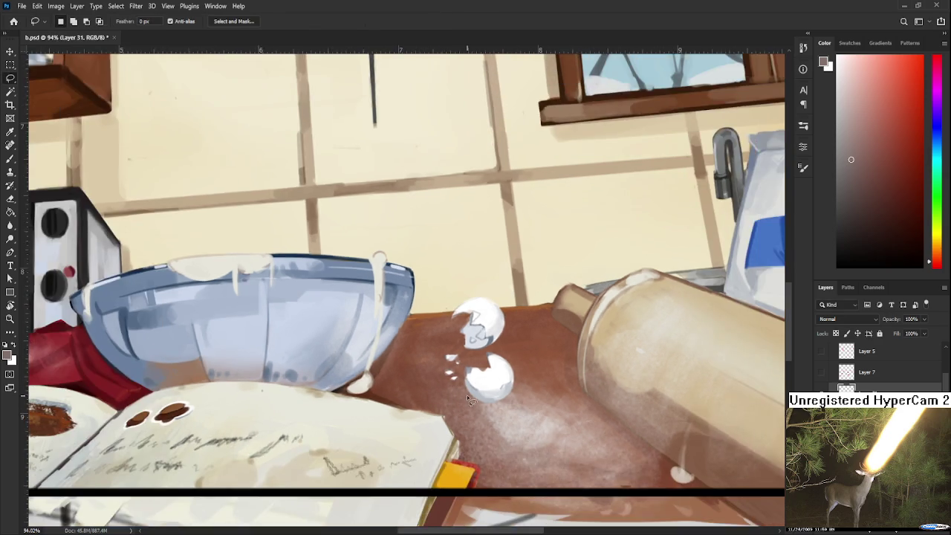
{"action": "key", "text": "r"}
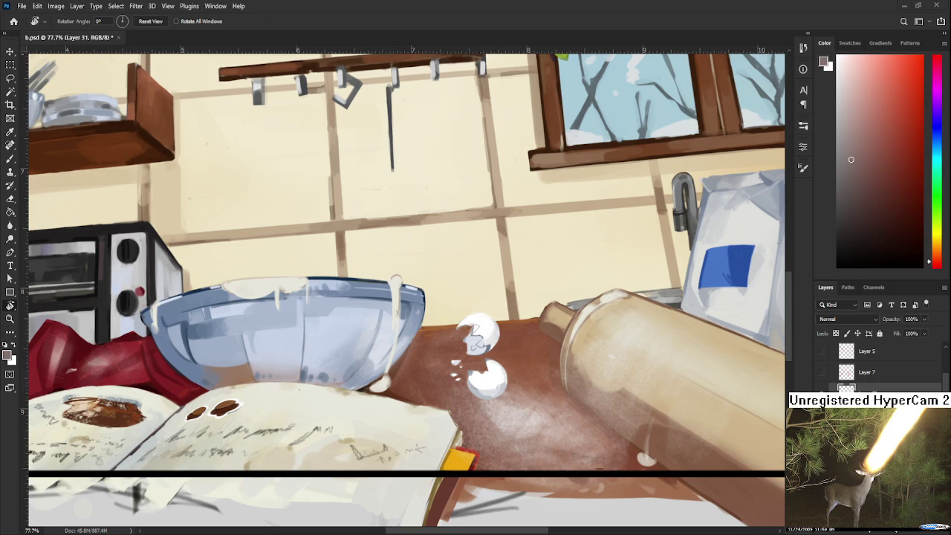
{"action": "scroll", "coordinate": [528, 366], "scroll_direction": "down", "scroll_amount": 1}
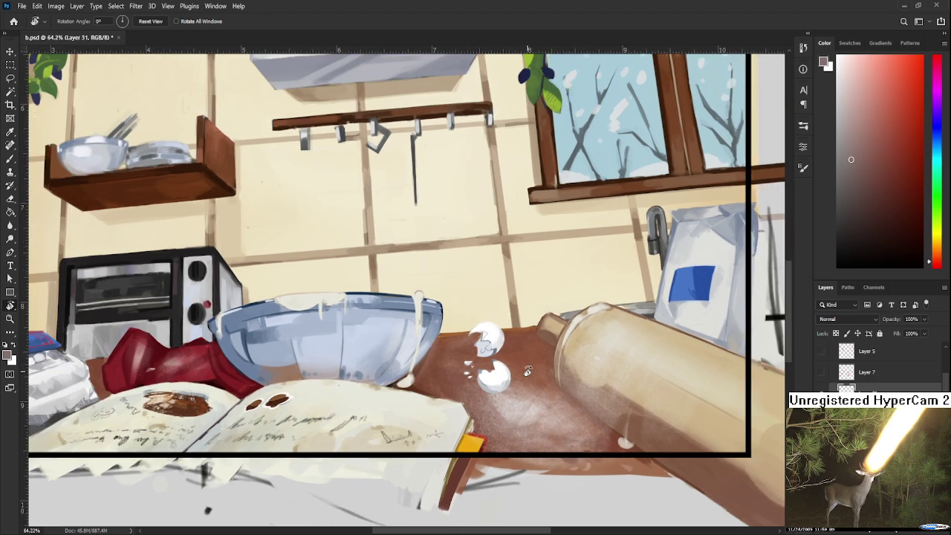
{"action": "scroll", "coordinate": [529, 372], "scroll_direction": "down", "scroll_amount": 1}
{"action": "scroll", "coordinate": [532, 394], "scroll_direction": "down", "scroll_amount": 1}
{"action": "scroll", "coordinate": [533, 397], "scroll_direction": "up", "scroll_amount": 1}
{"action": "scroll", "coordinate": [520, 400], "scroll_direction": "up", "scroll_amount": 1}
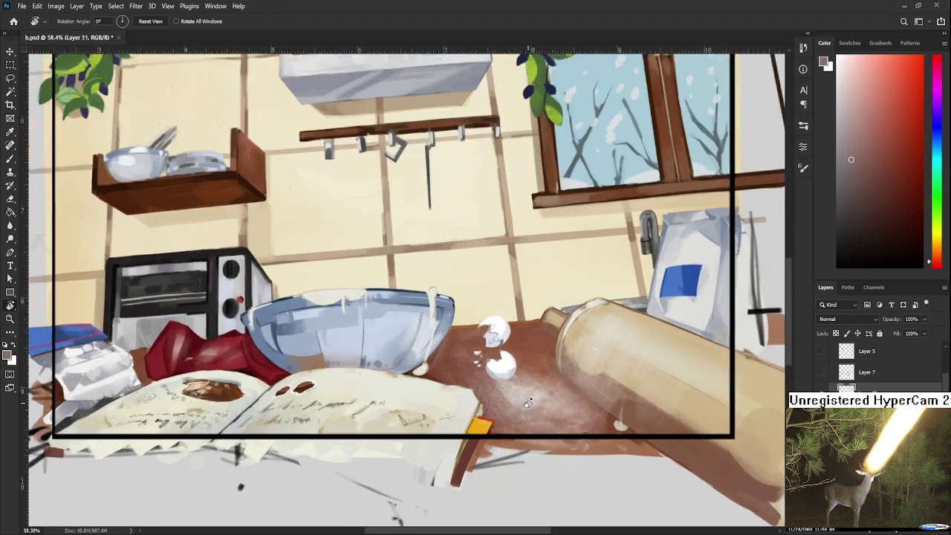
{"action": "scroll", "coordinate": [498, 403], "scroll_direction": "up", "scroll_amount": 1}
{"action": "scroll", "coordinate": [476, 407], "scroll_direction": "up", "scroll_amount": 1}
{"action": "scroll", "coordinate": [475, 408], "scroll_direction": "down", "scroll_amount": 1}
{"action": "scroll", "coordinate": [473, 413], "scroll_direction": "down", "scroll_amount": 1}
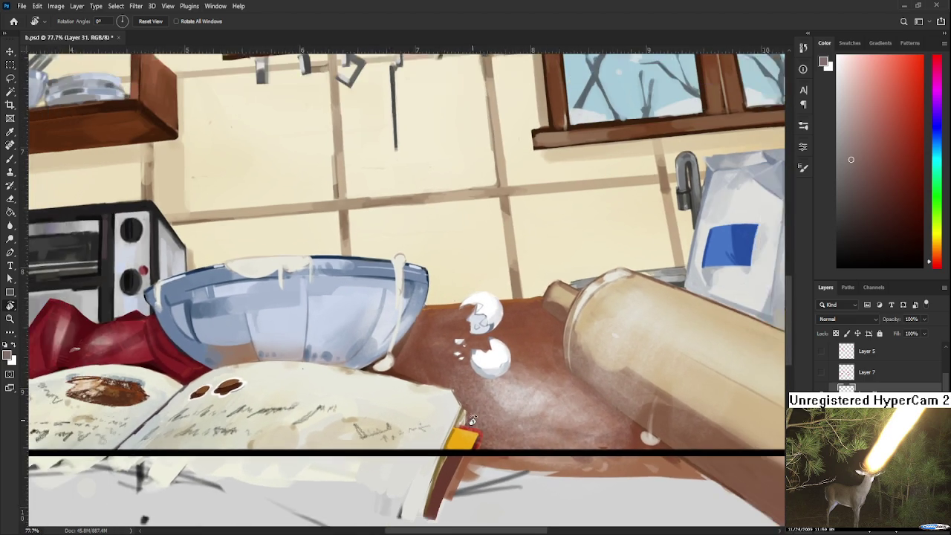
{"action": "scroll", "coordinate": [472, 417], "scroll_direction": "down", "scroll_amount": 1}
{"action": "scroll", "coordinate": [456, 425], "scroll_direction": "down", "scroll_amount": 1}
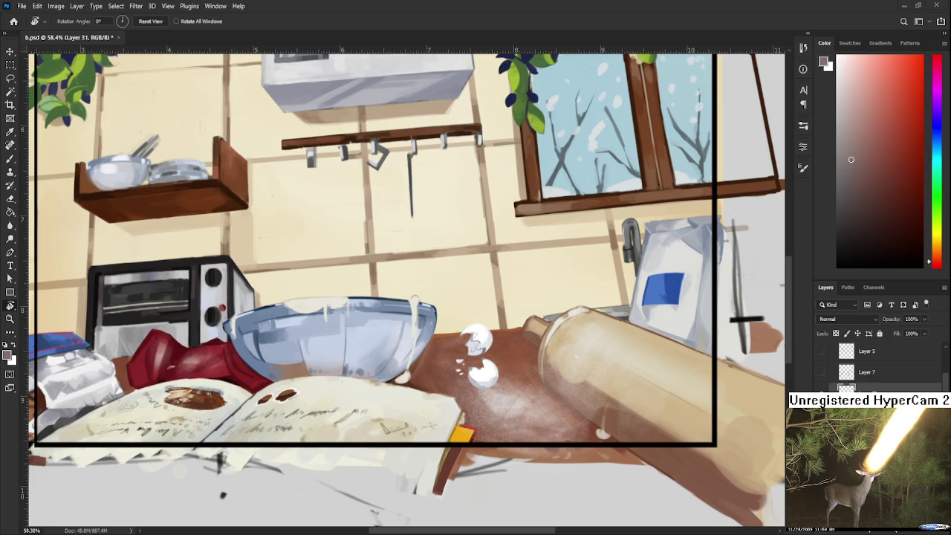
{"action": "scroll", "coordinate": [462, 376], "scroll_direction": "up", "scroll_amount": 2}
{"action": "scroll", "coordinate": [463, 376], "scroll_direction": "up", "scroll_amount": 2}
{"action": "scroll", "coordinate": [463, 376], "scroll_direction": "up", "scroll_amount": 2}
{"action": "scroll", "coordinate": [462, 376], "scroll_direction": "down", "scroll_amount": 3}
{"action": "scroll", "coordinate": [462, 376], "scroll_direction": "down", "scroll_amount": 4}
{"action": "scroll", "coordinate": [530, 404], "scroll_direction": "down", "scroll_amount": 4}
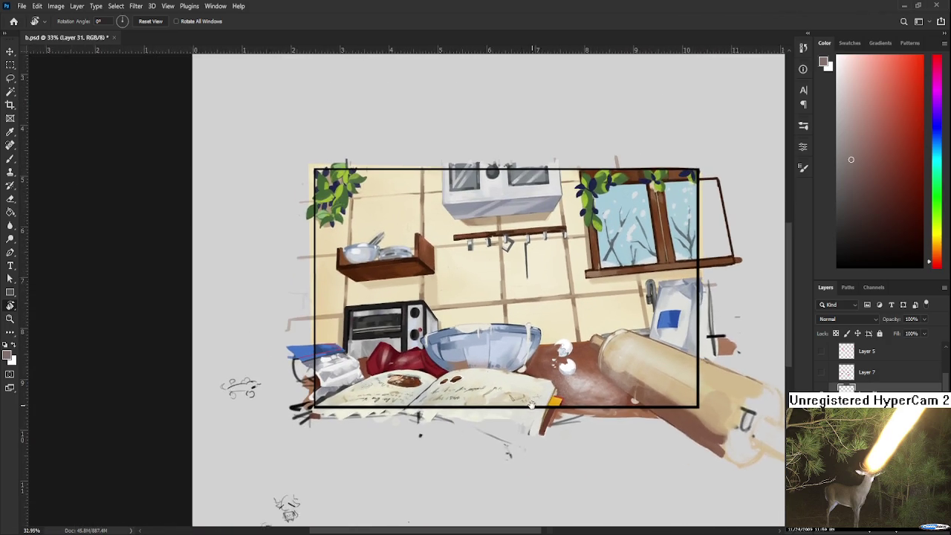
{"action": "scroll", "coordinate": [455, 412], "scroll_direction": "up", "scroll_amount": 2}
{"action": "scroll", "coordinate": [504, 395], "scroll_direction": "up", "scroll_amount": 3}
{"action": "scroll", "coordinate": [503, 395], "scroll_direction": "up", "scroll_amount": 2}
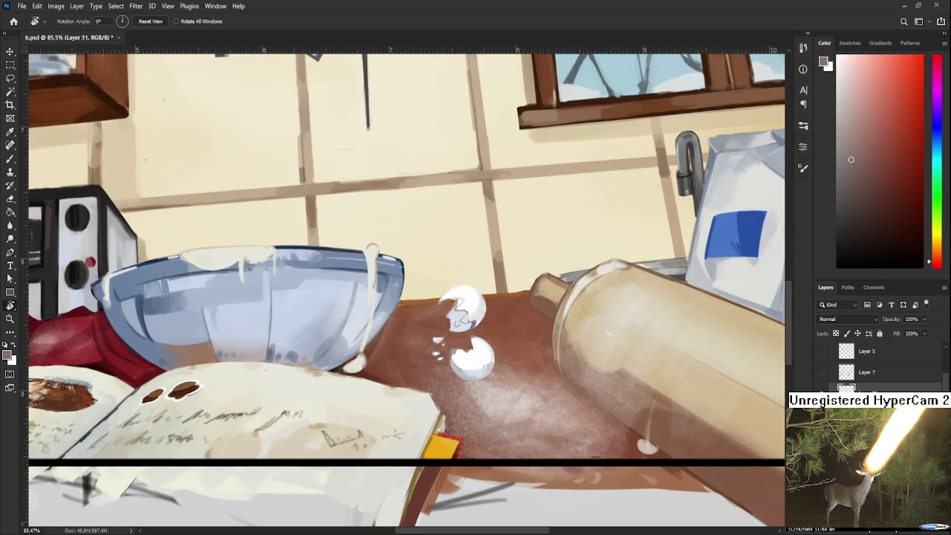
{"action": "key", "text": "alt+bracketleft"}
{"action": "key", "text": "b"}
{"action": "key", "text": "ctrl+shift+alt+n"}
{"action": "left_click", "coordinate": [643, 443], "text": "alt"}
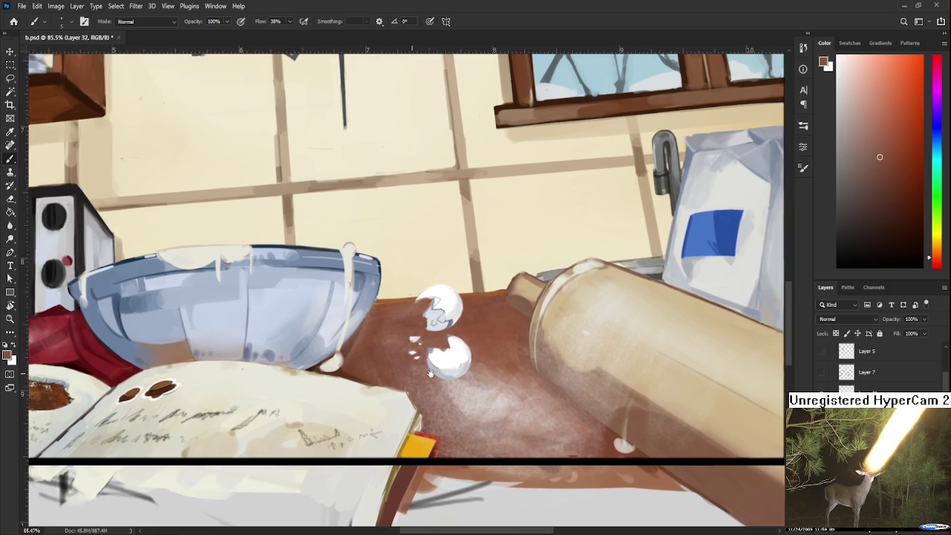
Sample shadow colours and try a dark multiply shadow under the lower eggshell, then undo it
{"action": "left_click_drag", "start_coordinate": [433, 422], "coordinate": [266, 452]}
{"action": "left_click", "coordinate": [231, 359], "text": "alt"}
{"action": "left_click_drag", "start_coordinate": [231, 359], "coordinate": [199, 400]}
{"action": "mouse_move", "coordinate": [290, 411]}
{"action": "left_mouse_down"}
{"action": "mouse_move", "coordinate": [331, 418]}
{"action": "mouse_move", "coordinate": [311, 421]}
{"action": "mouse_move", "coordinate": [321, 418]}
{"action": "left_mouse_up"}
{"action": "key", "text": "ctrl+z"}
{"action": "key", "text": "ctrl+z"}
{"action": "key", "text": "ctrl+z"}
{"action": "key", "text": "ctrl+z"}
{"action": "key", "text": "ctrl+z"}
{"action": "scroll", "coordinate": [855, 324], "scroll_direction": "down", "scroll_amount": 1}
{"action": "scroll", "coordinate": [844, 328], "scroll_direction": "down", "scroll_amount": 2}
{"action": "left_click_drag", "start_coordinate": [287, 407], "coordinate": [324, 416]}
{"action": "key", "text": "ctrl+z"}
{"action": "key", "text": "ctrl+shift+z"}
{"action": "key", "text": "ctrl+z"}
Pick purple in the Color panel and paint a shadow along the lower eggshell
{"action": "left_click", "coordinate": [262, 504], "text": "alt"}
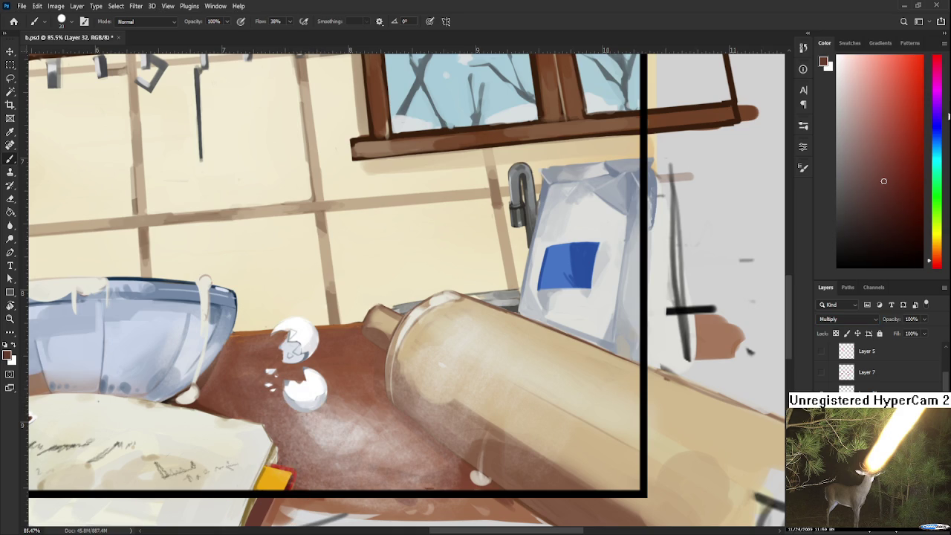
{"action": "left_click_drag", "start_coordinate": [938, 170], "coordinate": [938, 104]}
{"action": "left_click", "coordinate": [905, 130]}
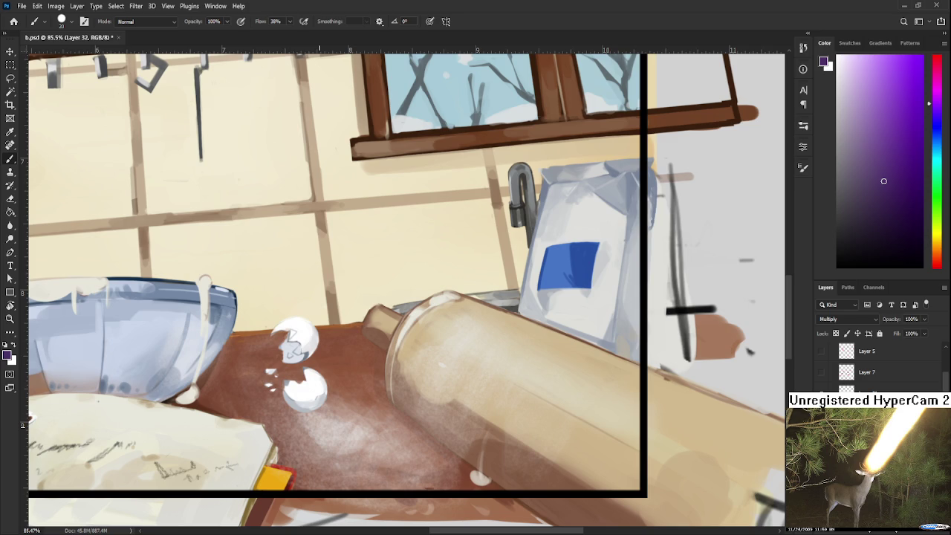
{"action": "left_click_drag", "start_coordinate": [297, 422], "coordinate": [317, 378]}
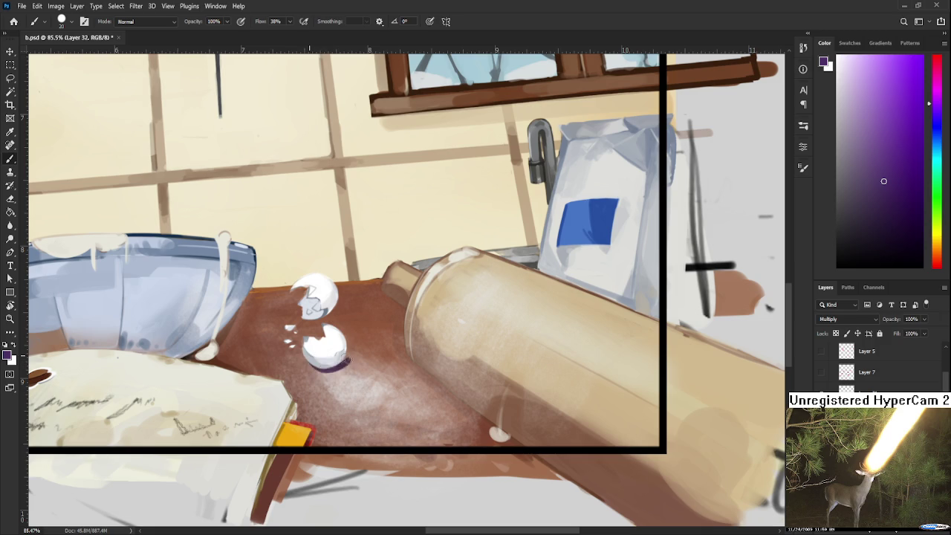
{"action": "mouse_move", "coordinate": [346, 354]}
{"action": "left_mouse_down"}
{"action": "mouse_move", "coordinate": [332, 362]}
{"action": "mouse_move", "coordinate": [347, 350]}
{"action": "mouse_move", "coordinate": [342, 391]}
{"action": "left_mouse_up"}
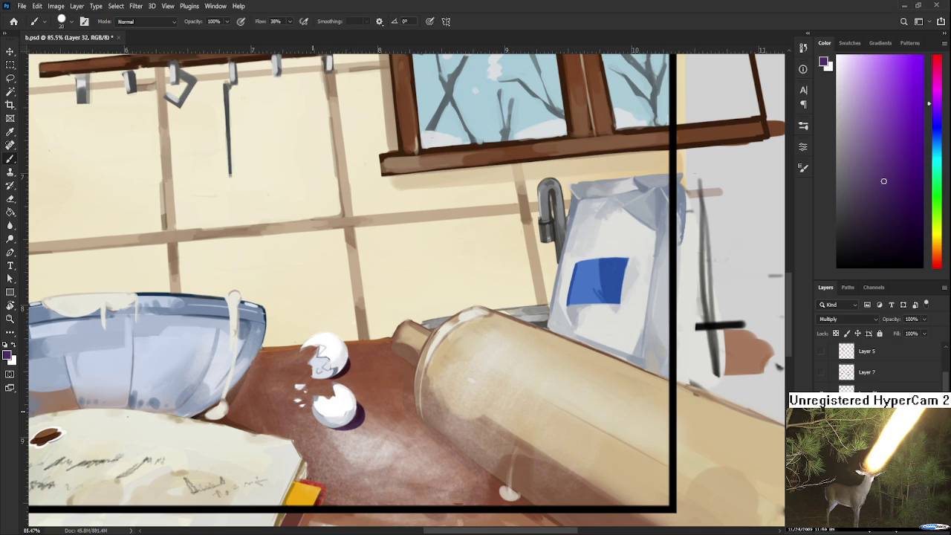
{"action": "scroll", "coordinate": [327, 368], "scroll_direction": "down", "scroll_amount": 5}
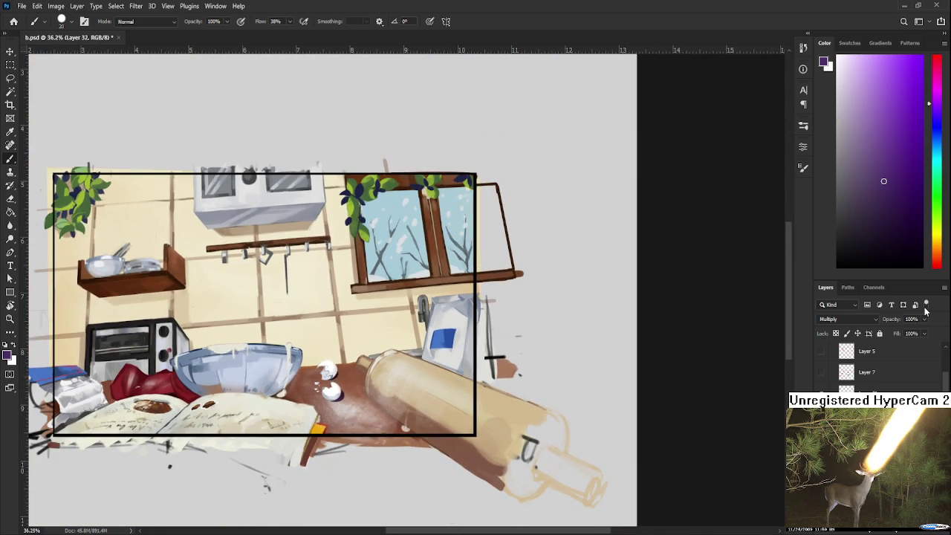
Set the eggshell shadow layer's opacity to about 49%
{"action": "type", "text": "32"}
{"action": "key", "text": "Return"}
{"action": "key", "text": "shift+Up"}
{"action": "scroll", "coordinate": [320, 381], "scroll_direction": "up", "scroll_amount": 1}
{"action": "scroll", "coordinate": [319, 380], "scroll_direction": "up", "scroll_amount": 1}
{"action": "scroll", "coordinate": [320, 380], "scroll_direction": "up", "scroll_amount": 1}
{"action": "scroll", "coordinate": [320, 383], "scroll_direction": "up", "scroll_amount": 1}
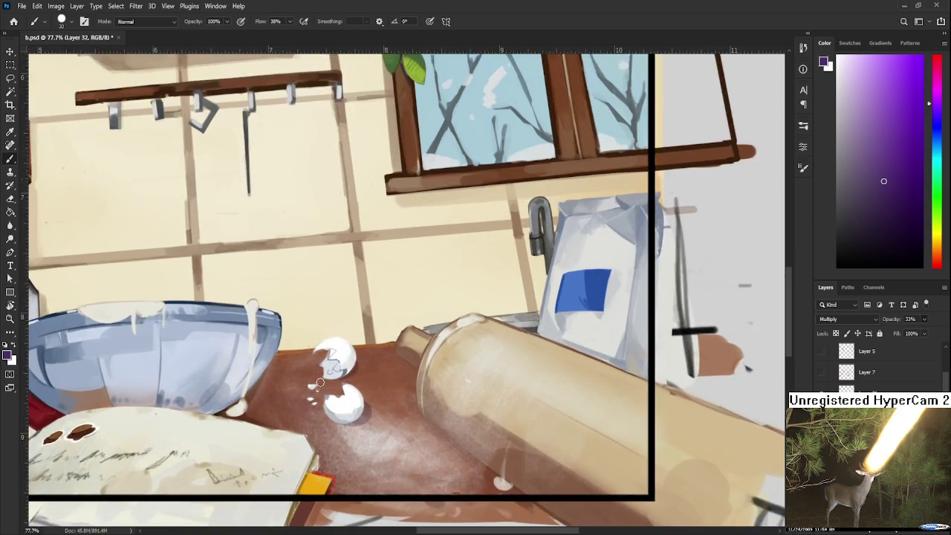
{"action": "scroll", "coordinate": [319, 383], "scroll_direction": "up", "scroll_amount": 1}
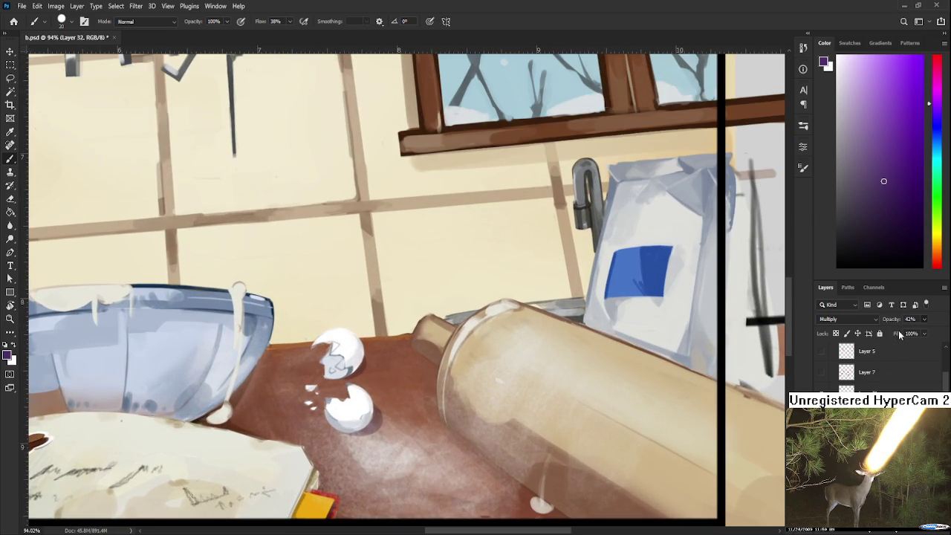
{"action": "key", "text": "shift+Up"}
On Layer 32, brush dark shadows under the small eggshell fragments
{"action": "left_click", "coordinate": [885, 388]}
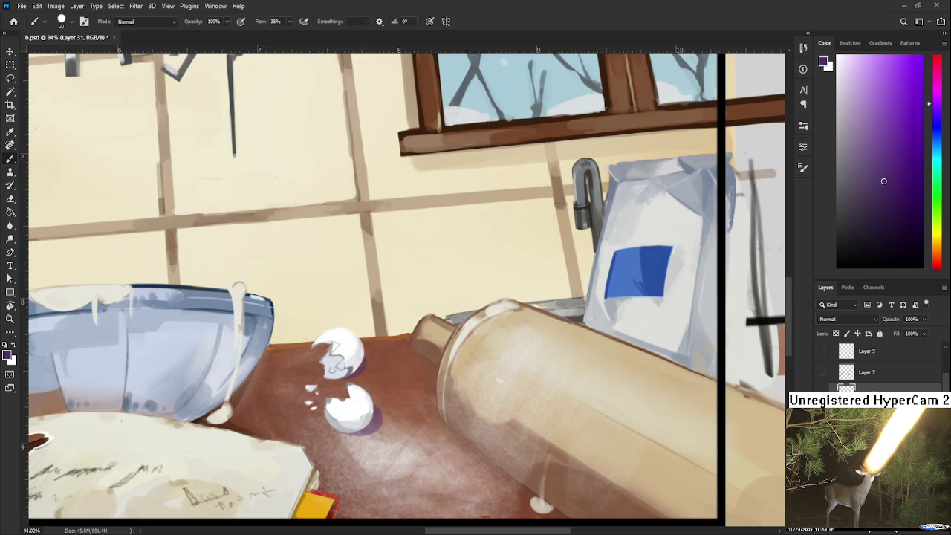
{"action": "scroll", "coordinate": [285, 371], "scroll_direction": "up", "scroll_amount": 1}
{"action": "scroll", "coordinate": [285, 370], "scroll_direction": "up", "scroll_amount": 5}
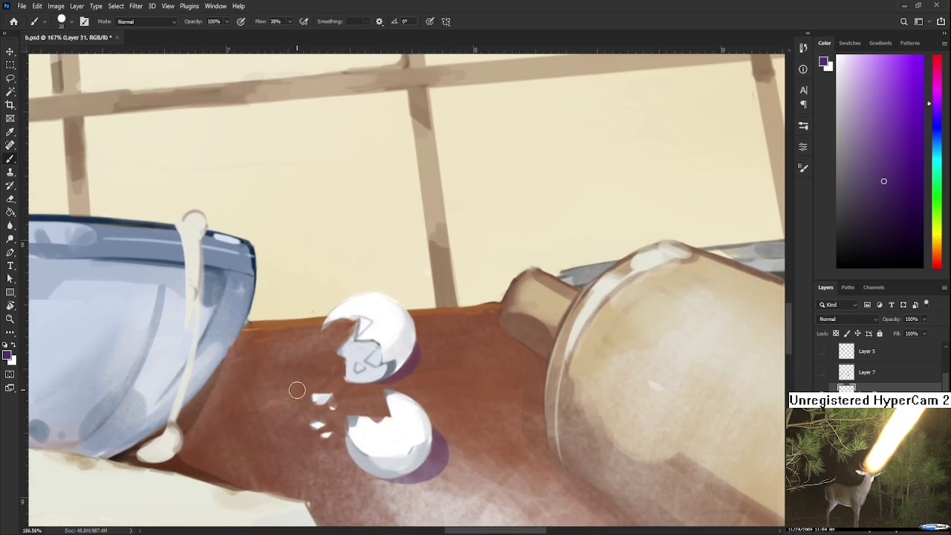
{"action": "key", "text": "alt+]"}
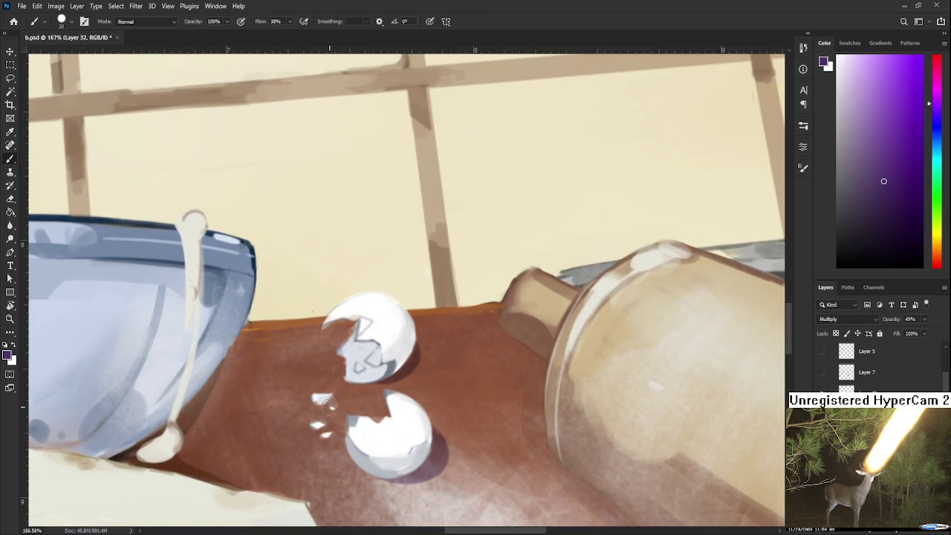
{"action": "mouse_move", "coordinate": [333, 406]}
{"action": "left_mouse_down"}
{"action": "mouse_move", "coordinate": [325, 403]}
{"action": "mouse_move", "coordinate": [330, 443]}
{"action": "left_mouse_up"}
{"action": "scroll", "coordinate": [344, 440], "scroll_direction": "down", "scroll_amount": 3}
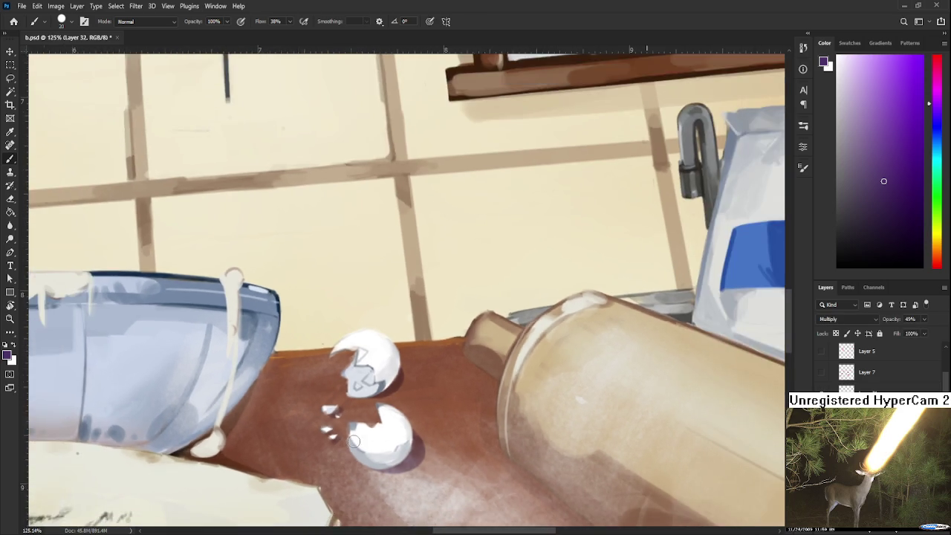
{"action": "scroll", "coordinate": [345, 440], "scroll_direction": "down", "scroll_amount": 3}
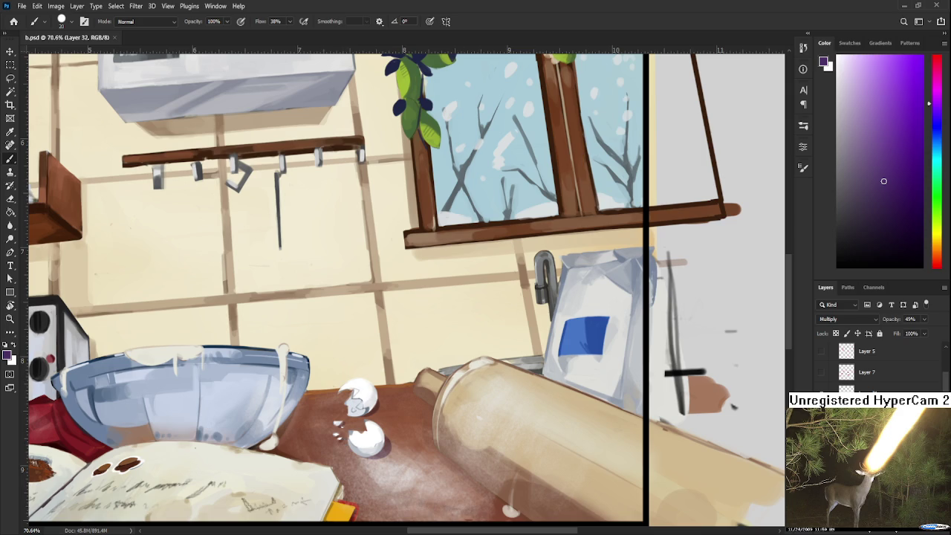
Zoom and pan around the glass mixing bowl to inspect its shading and batter drips
{"action": "scroll", "coordinate": [329, 446], "scroll_direction": "down", "scroll_amount": 3}
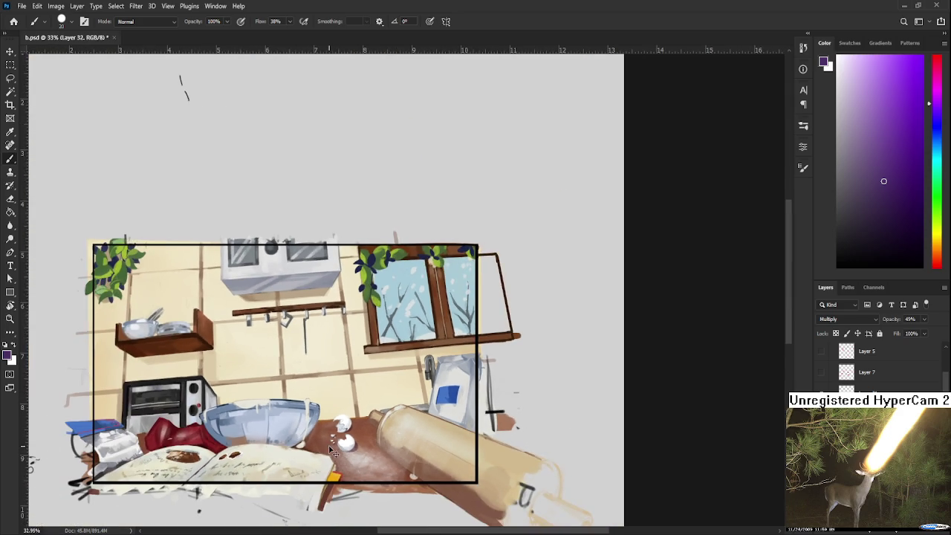
{"action": "scroll", "coordinate": [334, 450], "scroll_direction": "down", "scroll_amount": 2}
{"action": "scroll", "coordinate": [401, 399], "scroll_direction": "up", "scroll_amount": 2}
{"action": "scroll", "coordinate": [401, 399], "scroll_direction": "up", "scroll_amount": 2}
{"action": "scroll", "coordinate": [401, 399], "scroll_direction": "up", "scroll_amount": 2}
{"action": "mouse_move", "coordinate": [439, 353]}
{"action": "left_mouse_down"}
{"action": "mouse_move", "coordinate": [413, 397]}
{"action": "mouse_move", "coordinate": [360, 450]}
{"action": "left_mouse_up"}
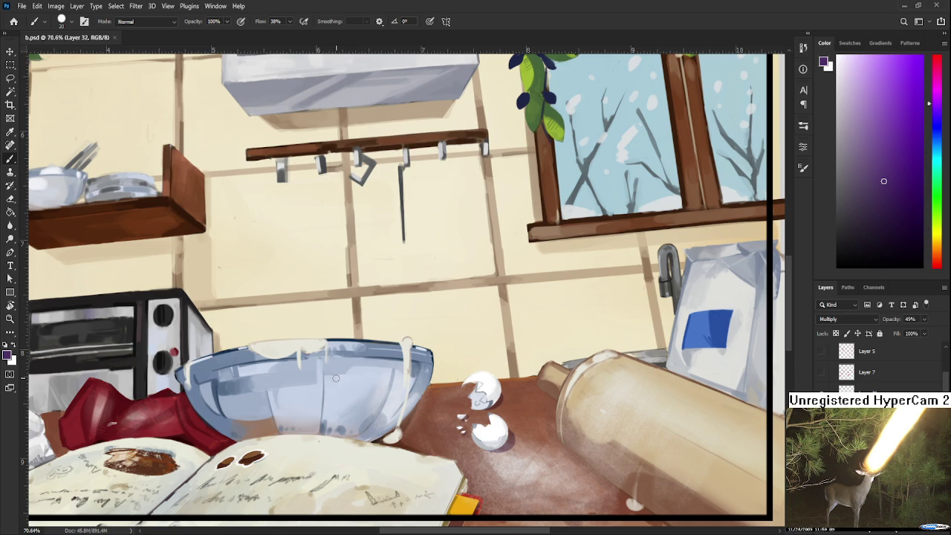
{"action": "scroll", "coordinate": [336, 378], "scroll_direction": "down", "scroll_amount": 5}
{"action": "scroll", "coordinate": [336, 379], "scroll_direction": "up", "scroll_amount": 5}
{"action": "scroll", "coordinate": [422, 422], "scroll_direction": "down", "scroll_amount": 2}
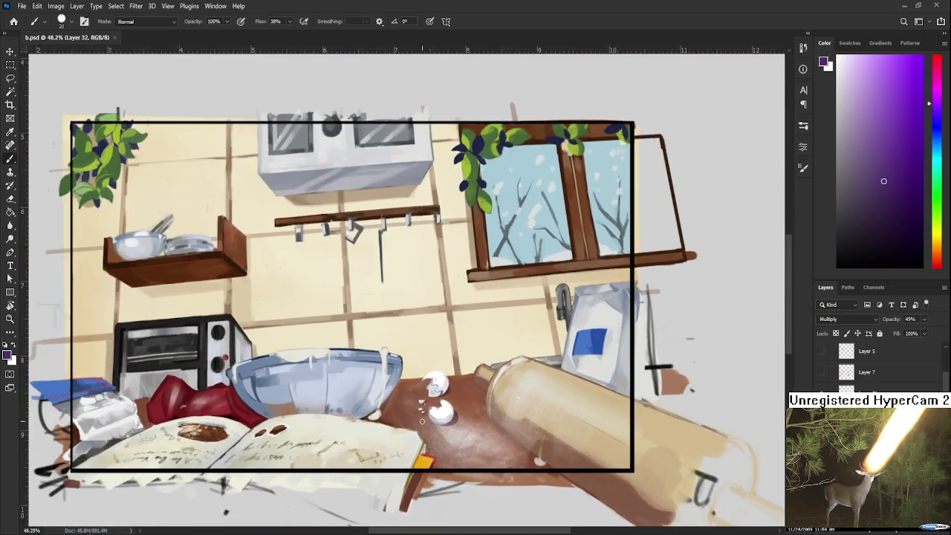
{"action": "scroll", "coordinate": [422, 421], "scroll_direction": "down", "scroll_amount": 3}
{"action": "scroll", "coordinate": [422, 421], "scroll_direction": "down", "scroll_amount": 2}
{"action": "scroll", "coordinate": [403, 377], "scroll_direction": "up", "scroll_amount": 2}
{"action": "scroll", "coordinate": [403, 377], "scroll_direction": "up", "scroll_amount": 3}
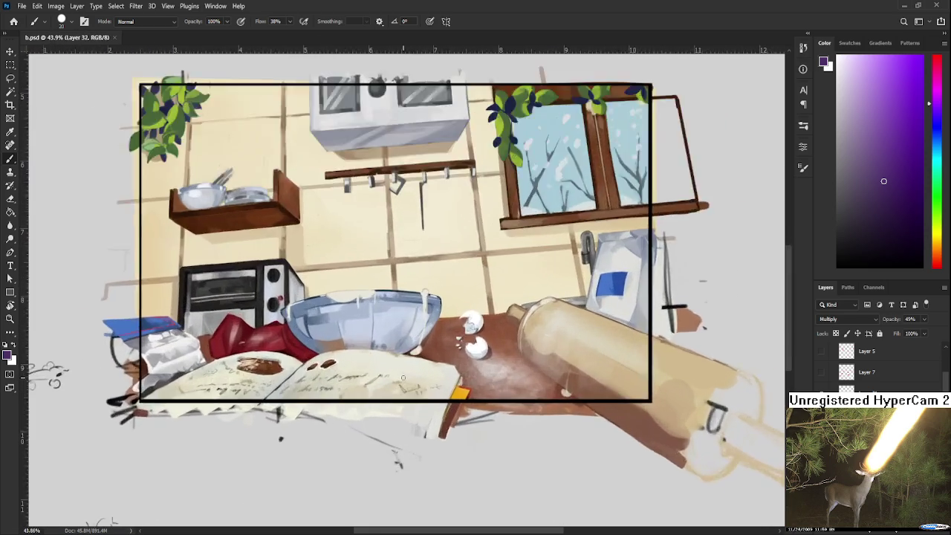
{"action": "scroll", "coordinate": [403, 377], "scroll_direction": "up", "scroll_amount": 2}
{"action": "scroll", "coordinate": [376, 367], "scroll_direction": "up", "scroll_amount": 1}
{"action": "scroll", "coordinate": [376, 367], "scroll_direction": "up", "scroll_amount": 1}
{"action": "scroll", "coordinate": [379, 369], "scroll_direction": "down", "scroll_amount": 1}
{"action": "scroll", "coordinate": [379, 370], "scroll_direction": "up", "scroll_amount": 1}
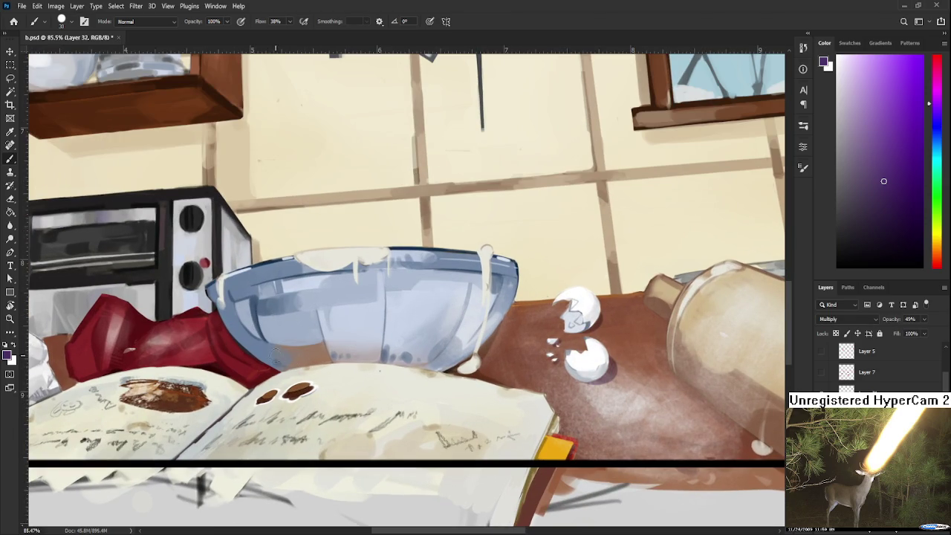
With a larger brush, paint a darker shadow along the bowl's lower edge, then erase to lighten its left rim
{"action": "key", "text": "bracketright"}
{"action": "key", "text": "bracketright"}
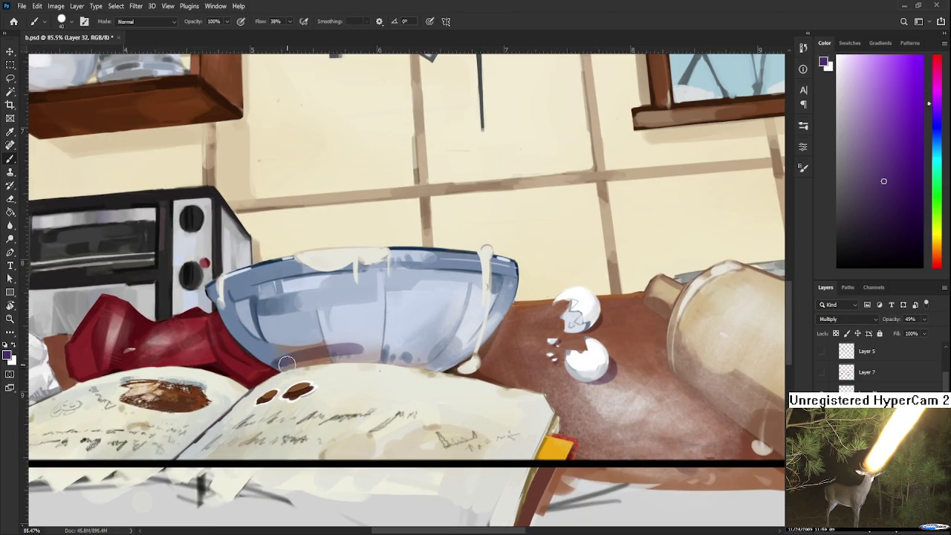
{"action": "mouse_move", "coordinate": [275, 364]}
{"action": "left_mouse_down"}
{"action": "mouse_move", "coordinate": [354, 355]}
{"action": "mouse_move", "coordinate": [444, 368]}
{"action": "mouse_move", "coordinate": [342, 357]}
{"action": "mouse_move", "coordinate": [344, 297]}
{"action": "mouse_move", "coordinate": [339, 343]}
{"action": "mouse_move", "coordinate": [325, 266]}
{"action": "left_mouse_up"}
{"action": "key", "text": "r"}
{"action": "key", "text": "e"}
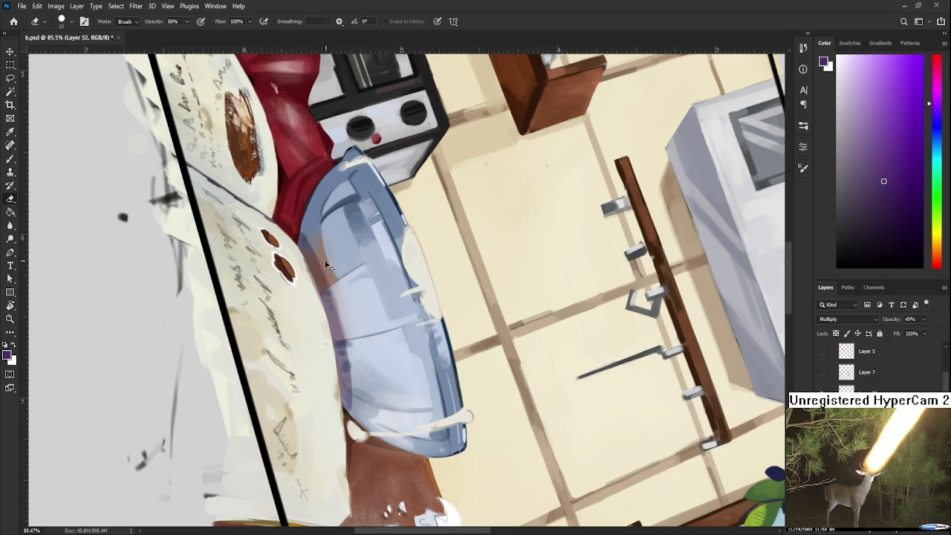
{"action": "left_click_drag", "start_coordinate": [346, 357], "coordinate": [306, 242]}
Rotate and zoom the canvas view to check the bowl, then reset the rotation to level
{"action": "key", "text": "r"}
{"action": "mouse_move", "coordinate": [314, 257]}
{"action": "left_mouse_down"}
{"action": "mouse_move", "coordinate": [392, 316]}
{"action": "mouse_move", "coordinate": [417, 319]}
{"action": "left_mouse_up"}
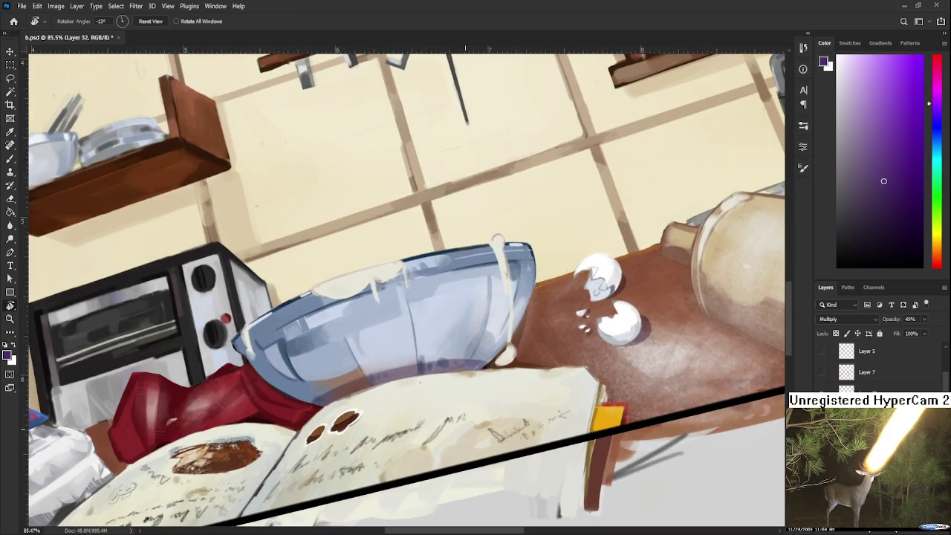
{"action": "scroll", "coordinate": [491, 399], "scroll_direction": "down", "scroll_amount": 3}
{"action": "scroll", "coordinate": [520, 397], "scroll_direction": "down", "scroll_amount": 3}
{"action": "scroll", "coordinate": [565, 396], "scroll_direction": "down", "scroll_amount": 3}
{"action": "scroll", "coordinate": [610, 394], "scroll_direction": "down", "scroll_amount": 2}
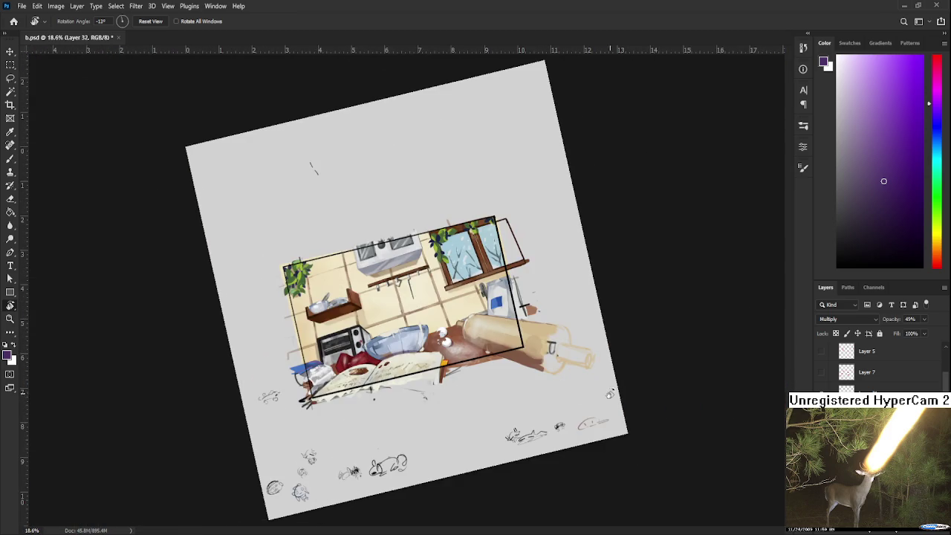
{"action": "key", "text": "Escape"}
{"action": "scroll", "coordinate": [521, 402], "scroll_direction": "up", "scroll_amount": 3}
{"action": "scroll", "coordinate": [400, 383], "scroll_direction": "up", "scroll_amount": 3}
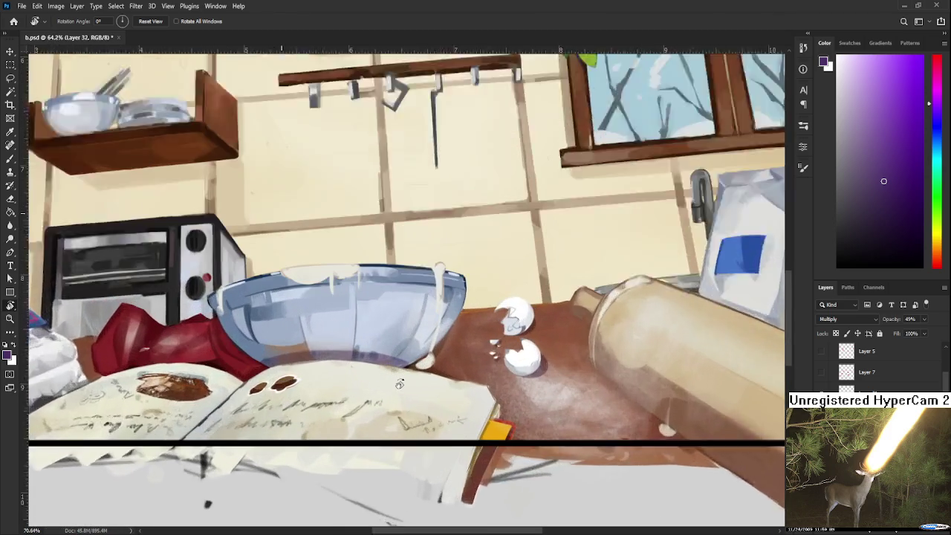
{"action": "scroll", "coordinate": [399, 383], "scroll_direction": "up", "scroll_amount": 2}
{"action": "key", "text": "b"}
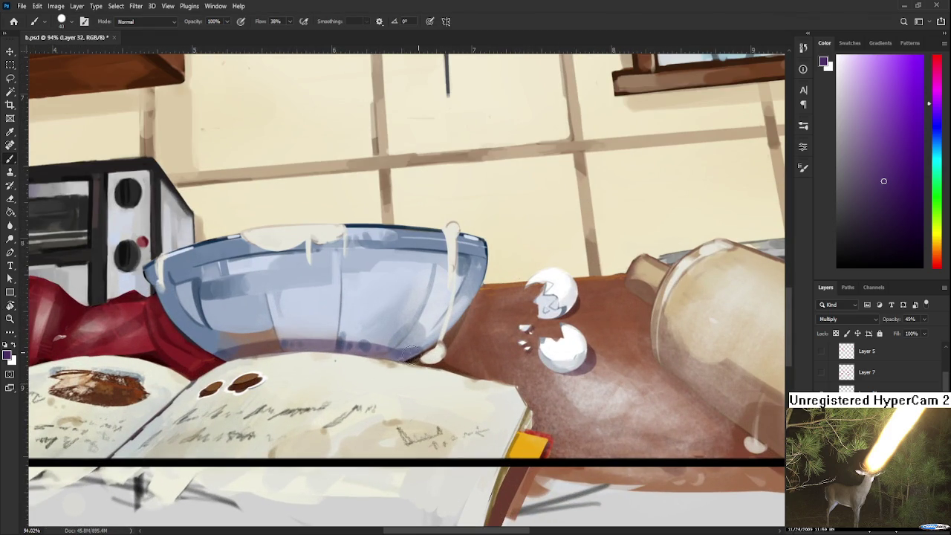
{"action": "key", "text": "e"}
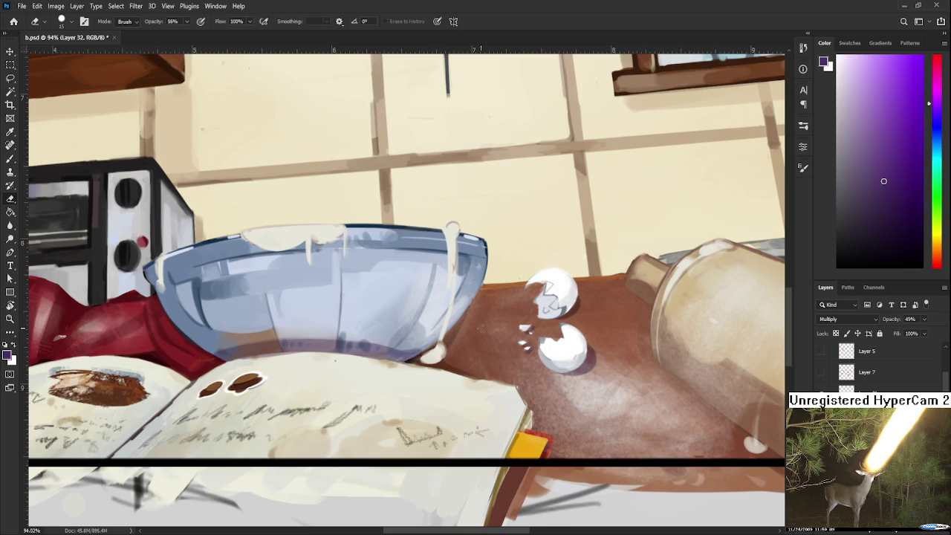
{"action": "scroll", "coordinate": [481, 327], "scroll_direction": "left", "scroll_amount": 3}
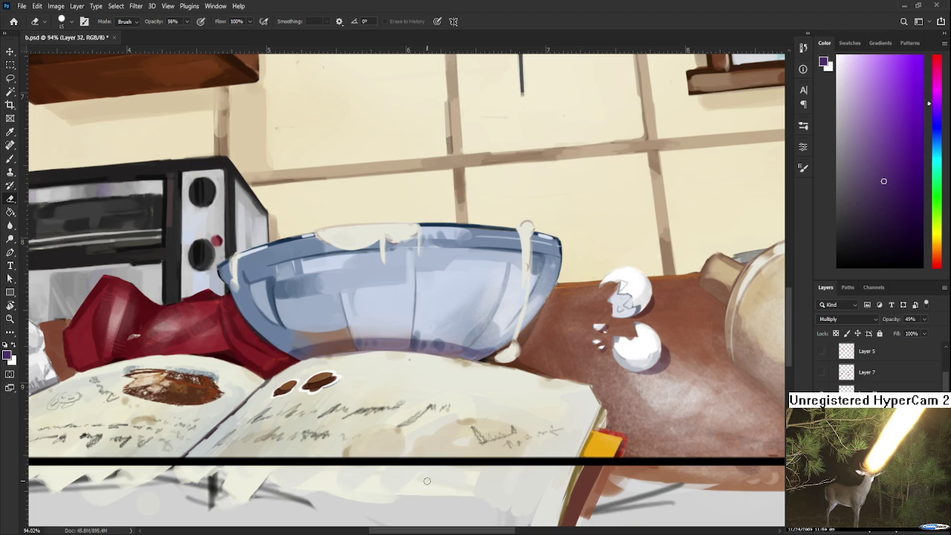
{"action": "scroll", "coordinate": [467, 403], "scroll_direction": "down", "scroll_amount": 3}
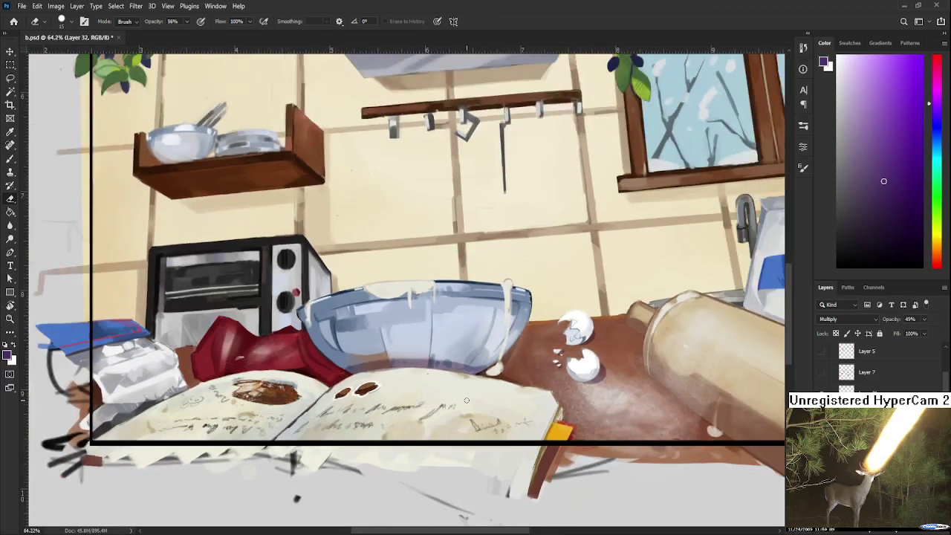
{"action": "scroll", "coordinate": [467, 399], "scroll_direction": "down", "scroll_amount": 3}
{"action": "left_click_drag", "start_coordinate": [406, 444], "coordinate": [510, 302]}
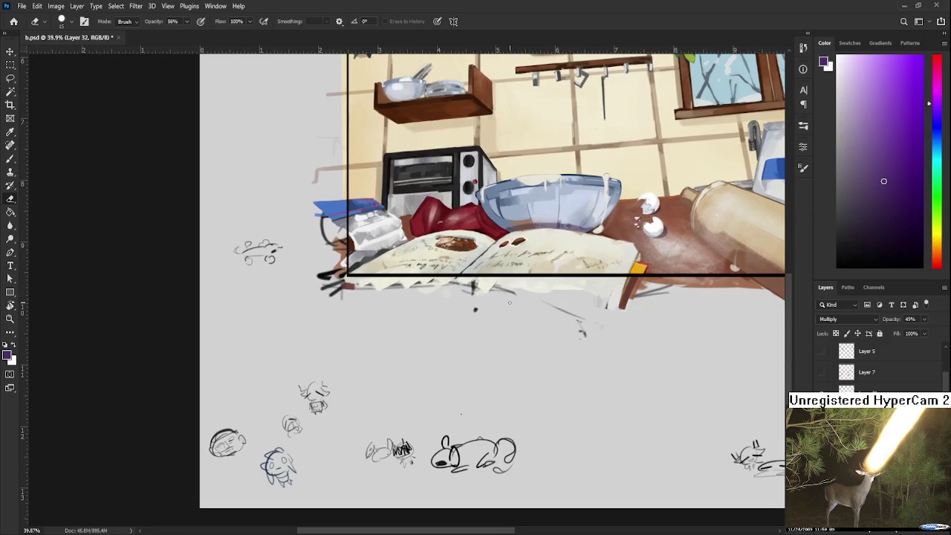
{"action": "scroll", "coordinate": [219, 307], "scroll_direction": "up", "scroll_amount": 2}
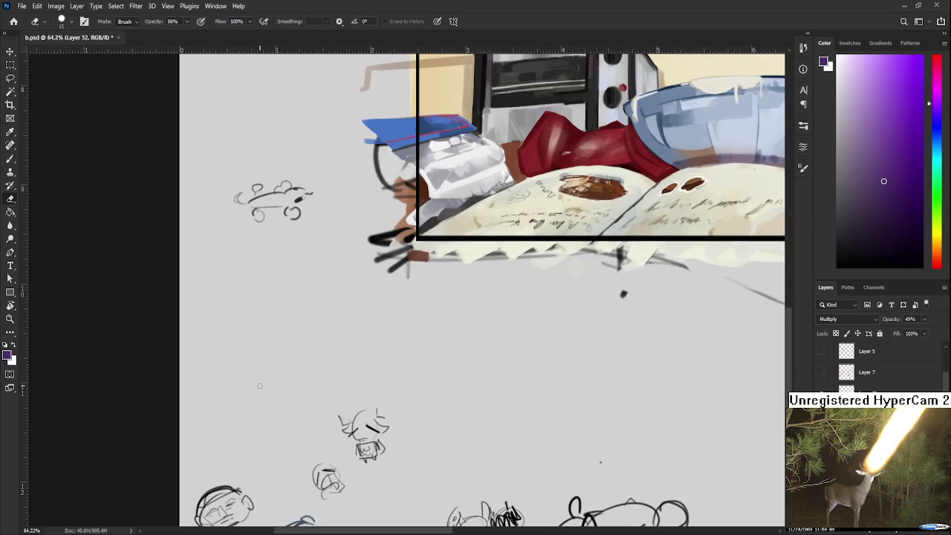
{"action": "key", "text": "b"}
{"action": "key", "text": "ctrl+z"}
{"action": "mouse_move", "coordinate": [250, 327]}
{"action": "left_mouse_down"}
{"action": "mouse_move", "coordinate": [240, 380]}
{"action": "mouse_move", "coordinate": [320, 316]}
{"action": "left_mouse_up"}
{"action": "left_click_drag", "start_coordinate": [231, 365], "coordinate": [327, 359]}
{"action": "key", "text": "ctrl+z"}
{"action": "left_click_drag", "start_coordinate": [260, 327], "coordinate": [305, 316]}
{"action": "key", "text": "ctrl+z"}
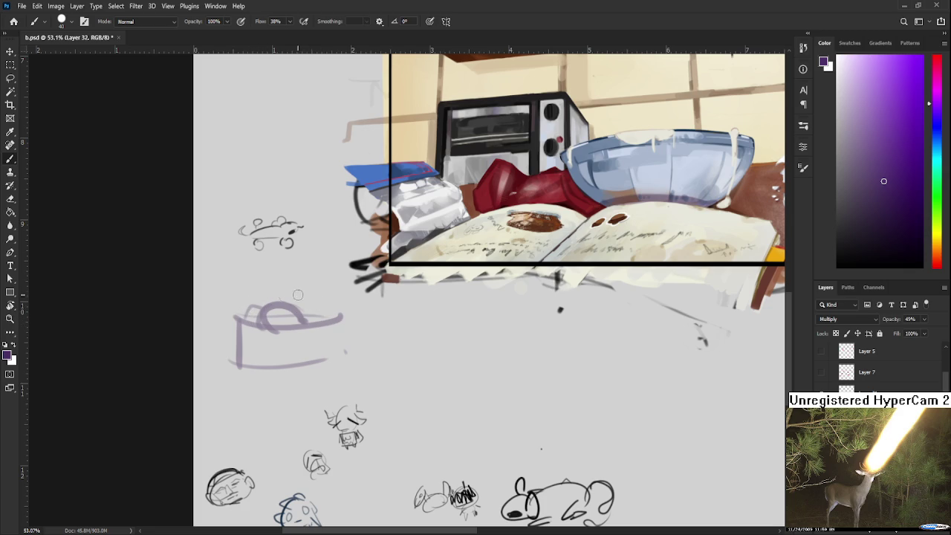
{"action": "key", "text": "l"}
{"action": "left_click_drag", "start_coordinate": [254, 289], "coordinate": [320, 282]}
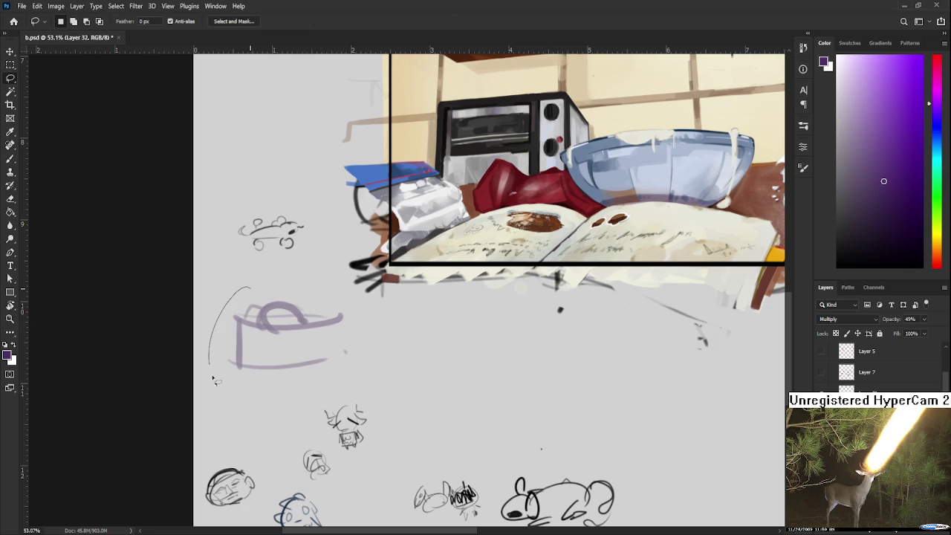
{"action": "key", "text": "Delete"}
{"action": "key", "text": "ctrl+d"}
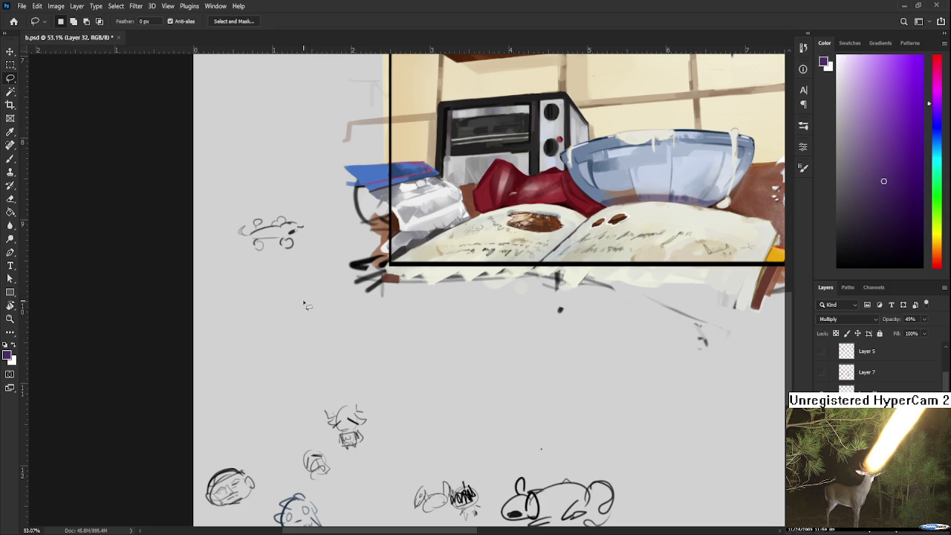
{"action": "mouse_move", "coordinate": [297, 287]}
{"action": "left_mouse_down"}
{"action": "mouse_move", "coordinate": [223, 316]}
{"action": "mouse_move", "coordinate": [251, 390]}
{"action": "left_mouse_up"}
{"action": "key", "text": "b"}
{"action": "key", "text": "bracketleft"}
{"action": "key", "text": "bracketleft"}
{"action": "key", "text": "bracketleft"}
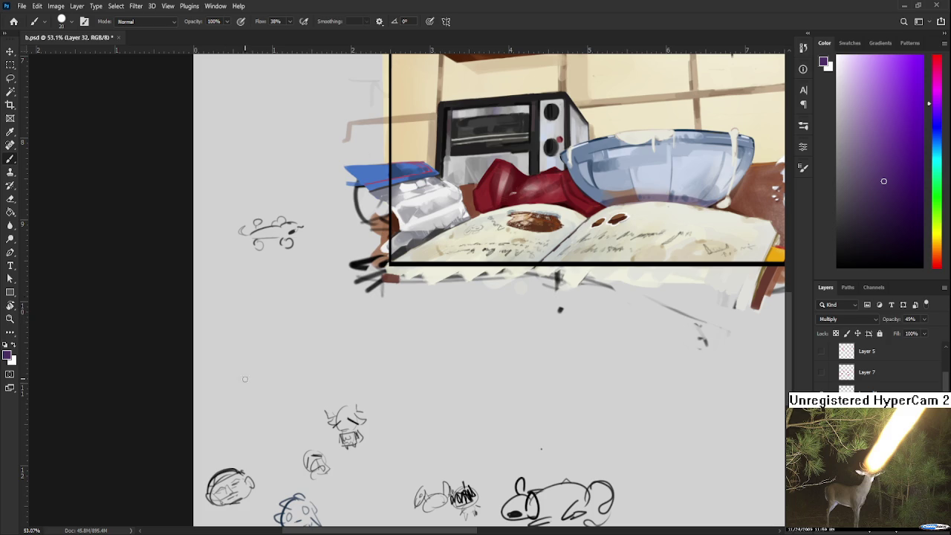
{"action": "key", "text": "l"}
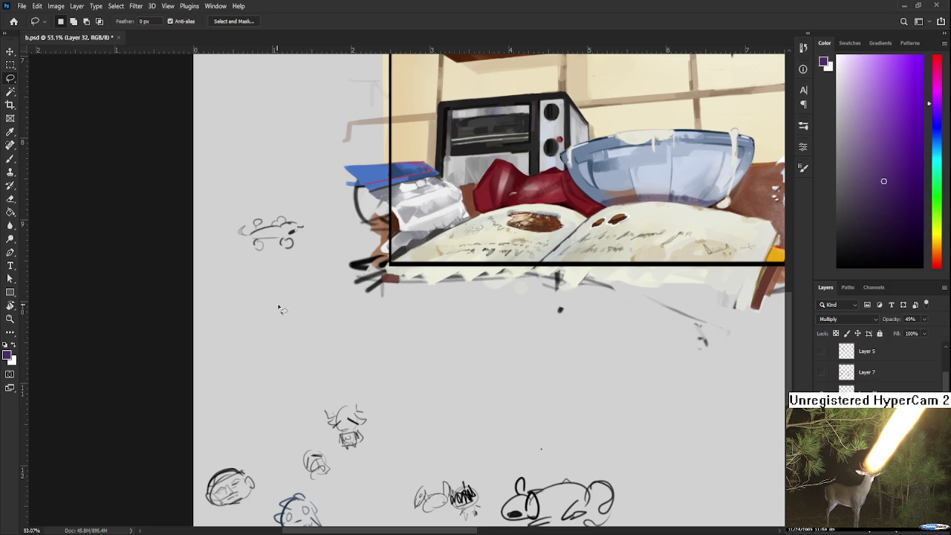
{"action": "left_click_drag", "start_coordinate": [699, 171], "coordinate": [379, 401]}
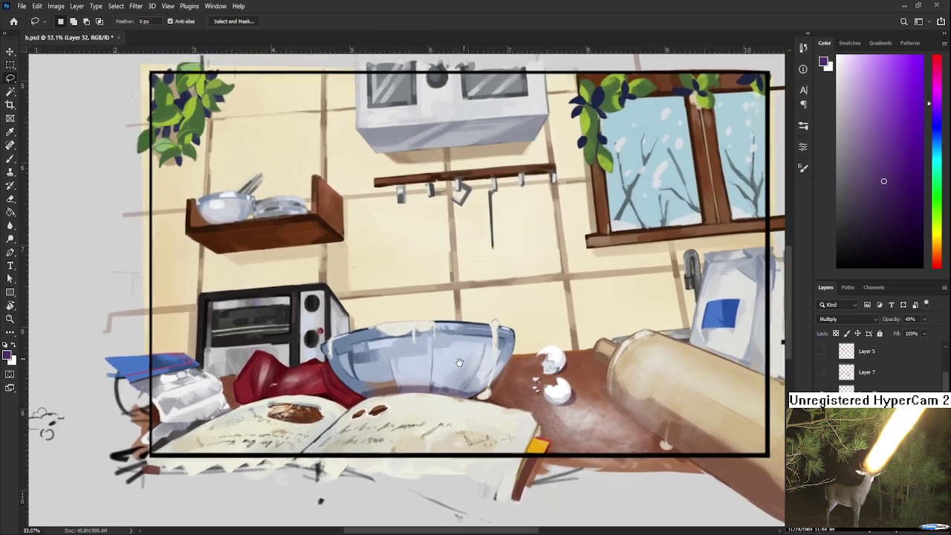
{"action": "scroll", "coordinate": [379, 401], "scroll_direction": "down", "scroll_amount": 2}
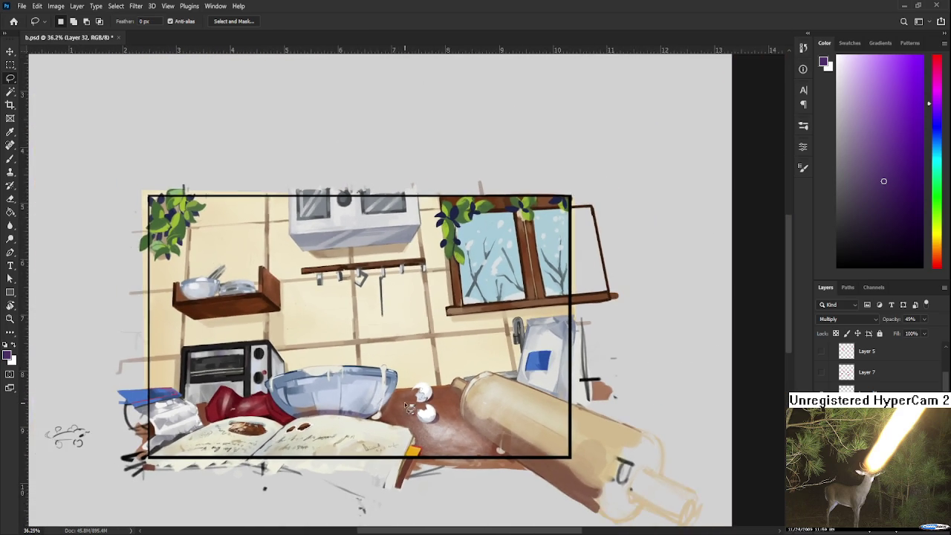
{"action": "scroll", "coordinate": [409, 408], "scroll_direction": "up", "scroll_amount": 3}
{"action": "scroll", "coordinate": [423, 410], "scroll_direction": "up", "scroll_amount": 3}
{"action": "scroll", "coordinate": [423, 410], "scroll_direction": "down", "scroll_amount": 1}
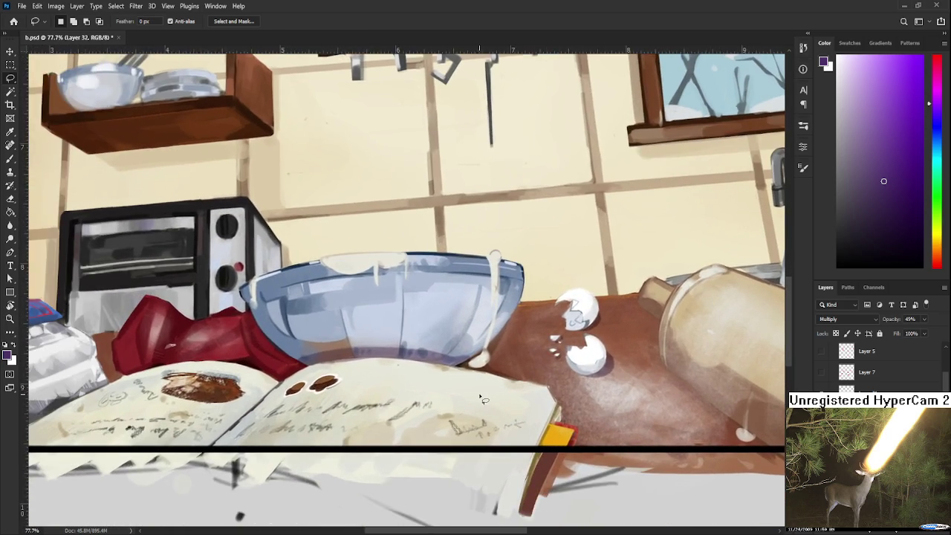
{"action": "scroll", "coordinate": [427, 407], "scroll_direction": "down", "scroll_amount": 1}
{"action": "scroll", "coordinate": [435, 405], "scroll_direction": "down", "scroll_amount": 1}
{"action": "scroll", "coordinate": [443, 401], "scroll_direction": "down", "scroll_amount": 1}
{"action": "scroll", "coordinate": [443, 402], "scroll_direction": "up", "scroll_amount": 1}
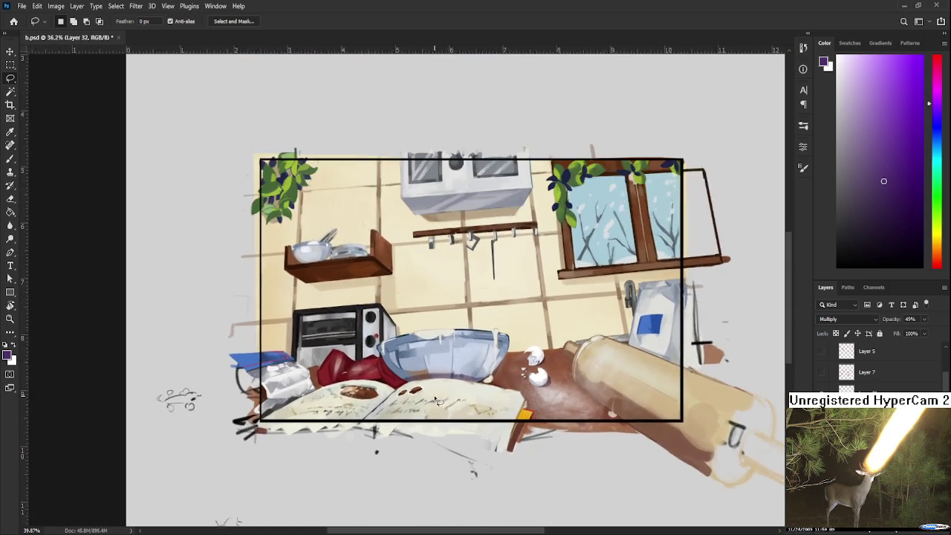
{"action": "scroll", "coordinate": [440, 401], "scroll_direction": "up", "scroll_amount": 2}
{"action": "scroll", "coordinate": [438, 401], "scroll_direction": "up", "scroll_amount": 1}
{"action": "scroll", "coordinate": [435, 401], "scroll_direction": "up", "scroll_amount": 1}
{"action": "key", "text": "r"}
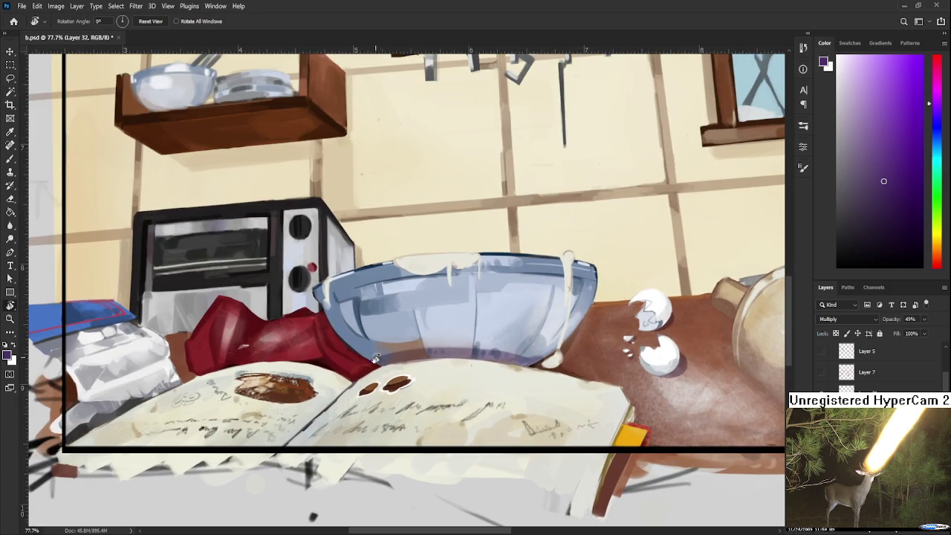
{"action": "left_click_drag", "start_coordinate": [376, 359], "coordinate": [397, 305]}
{"action": "key", "text": "e"}
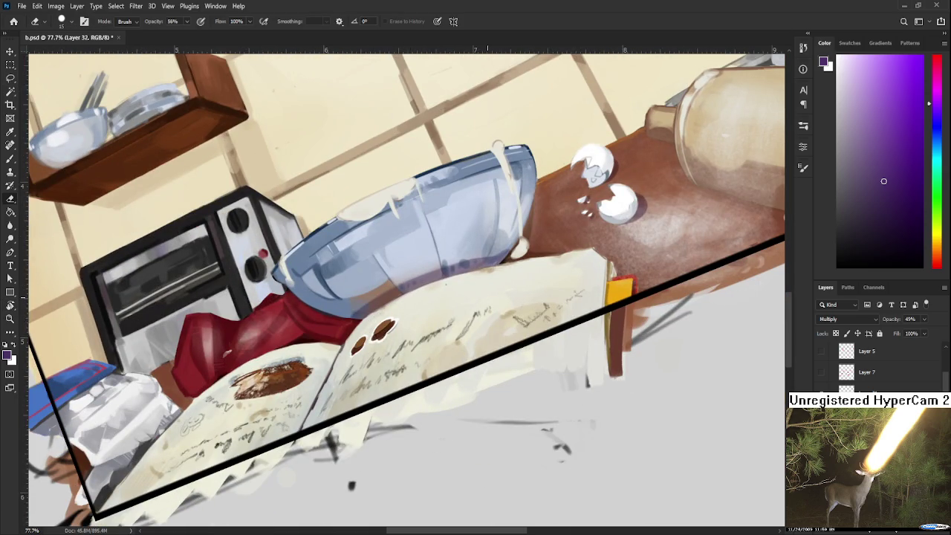
{"action": "key", "text": "ctrl+0"}
{"action": "key", "text": "r"}
{"action": "mouse_move", "coordinate": [547, 260]}
{"action": "left_mouse_down"}
{"action": "mouse_move", "coordinate": [556, 296]}
{"action": "mouse_move", "coordinate": [408, 463]}
{"action": "mouse_move", "coordinate": [416, 466]}
{"action": "mouse_move", "coordinate": [464, 364]}
{"action": "left_mouse_up"}
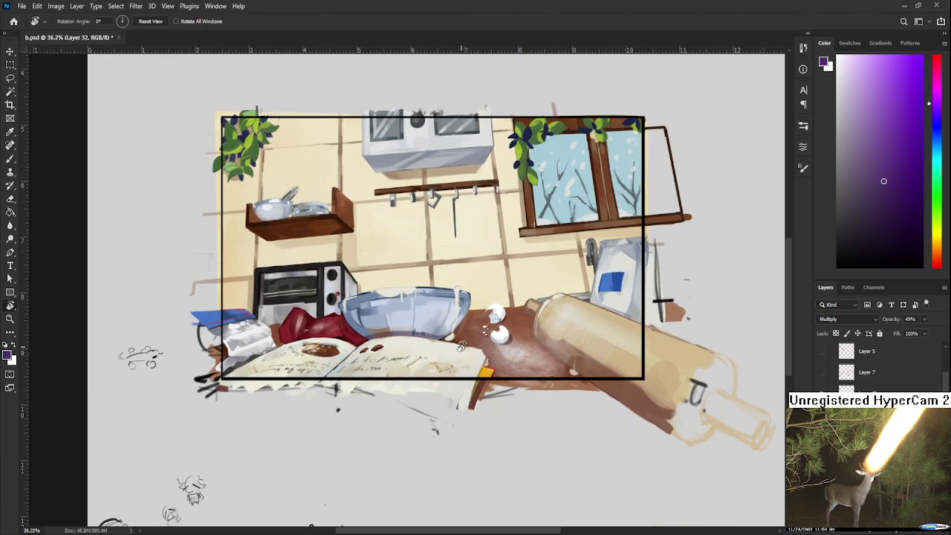
{"action": "scroll", "coordinate": [462, 346], "scroll_direction": "down", "scroll_amount": 2}
{"action": "scroll", "coordinate": [462, 346], "scroll_direction": "up", "scroll_amount": 3}
{"action": "scroll", "coordinate": [463, 347], "scroll_direction": "up", "scroll_amount": 2}
{"action": "mouse_move", "coordinate": [476, 290]}
{"action": "left_mouse_down"}
{"action": "mouse_move", "coordinate": [405, 412]}
{"action": "mouse_move", "coordinate": [422, 331]}
{"action": "left_mouse_up"}
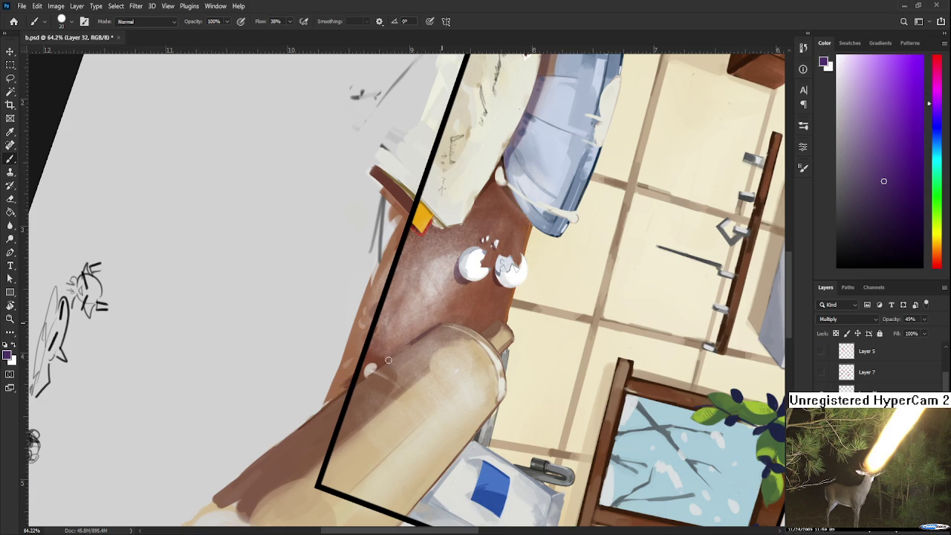
{"action": "key", "text": "r"}
{"action": "left_click_drag", "start_coordinate": [436, 329], "coordinate": [468, 298]}
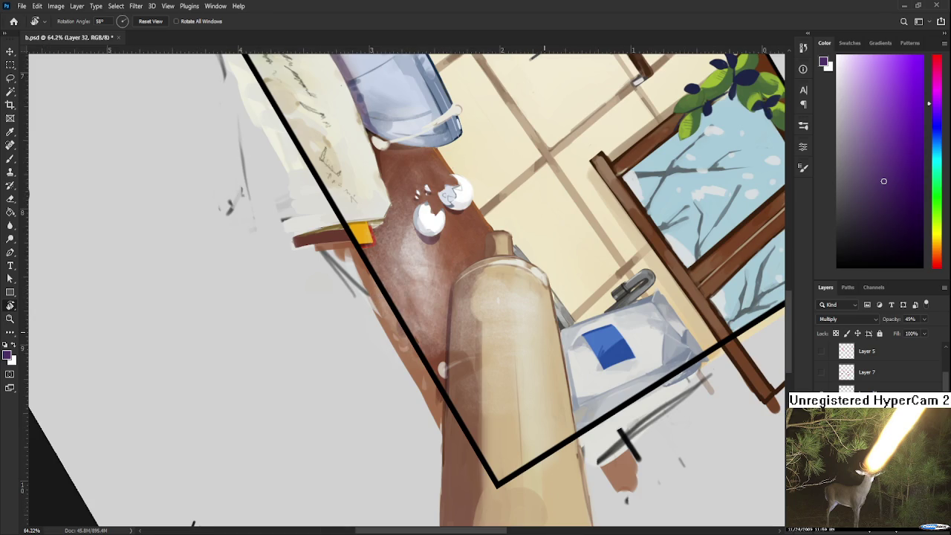
{"action": "key", "text": "ctrl+0"}
{"action": "left_click_drag", "start_coordinate": [548, 330], "coordinate": [532, 344]}
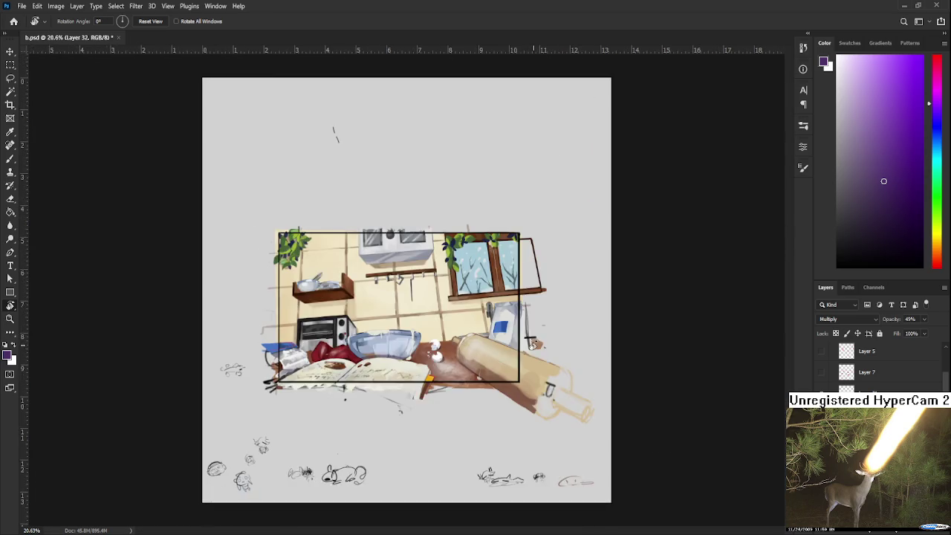
{"action": "scroll", "coordinate": [460, 364], "scroll_direction": "up", "scroll_amount": 5}
{"action": "key", "text": "b"}
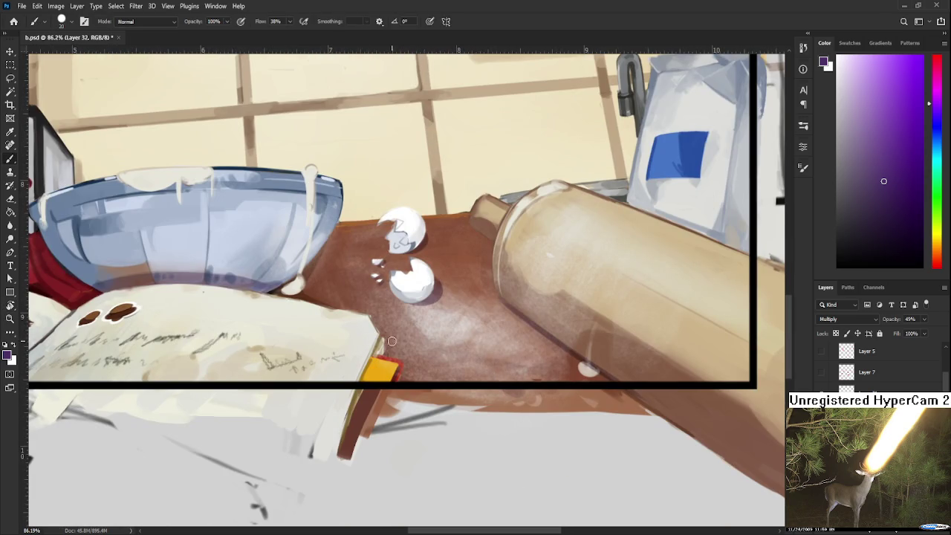
Pan the view left until the toaster, red cloth and cookbook fill the screen
{"action": "mouse_move", "coordinate": [387, 335]}
{"action": "left_mouse_down"}
{"action": "mouse_move", "coordinate": [421, 350]}
{"action": "mouse_move", "coordinate": [467, 351]}
{"action": "left_mouse_up"}
{"action": "left_click_drag", "start_coordinate": [161, 313], "coordinate": [332, 320]}
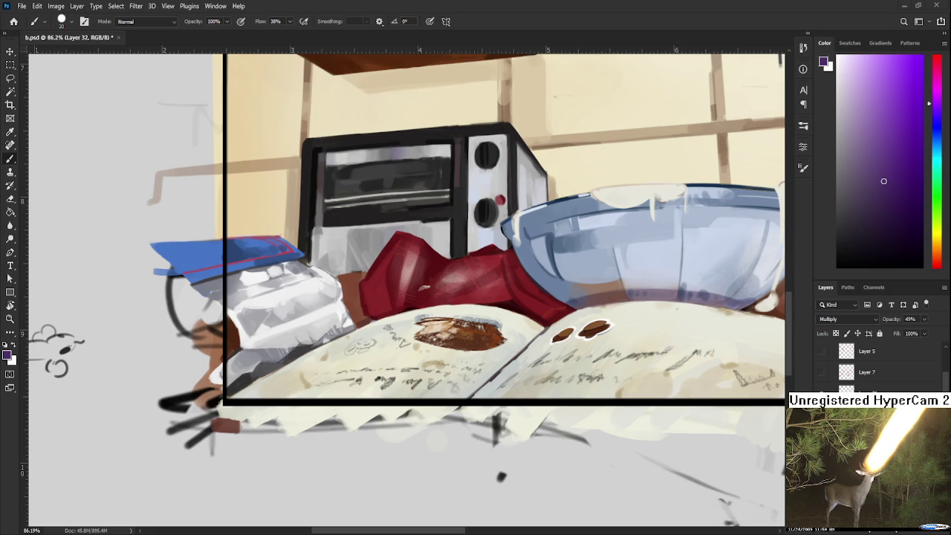
Scale the iced drink photo to about 33% and place it inside the kitchen frame
{"action": "scroll", "coordinate": [483, 292], "scroll_direction": "down", "scroll_amount": 3}
{"action": "scroll", "coordinate": [484, 292], "scroll_direction": "down", "scroll_amount": 3}
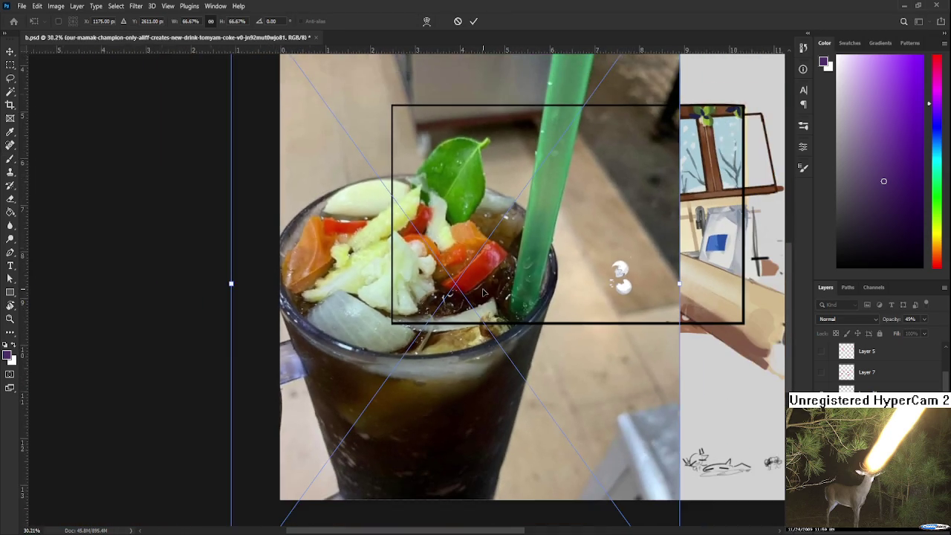
{"action": "scroll", "coordinate": [484, 292], "scroll_direction": "down", "scroll_amount": 1}
{"action": "mouse_move", "coordinate": [662, 283]}
{"action": "left_mouse_down"}
{"action": "mouse_move", "coordinate": [447, 183]}
{"action": "mouse_move", "coordinate": [350, 216]}
{"action": "left_mouse_up"}
{"action": "left_click_drag", "start_coordinate": [305, 283], "coordinate": [476, 227]}
{"action": "key", "text": "Return"}
{"action": "key", "text": "b"}
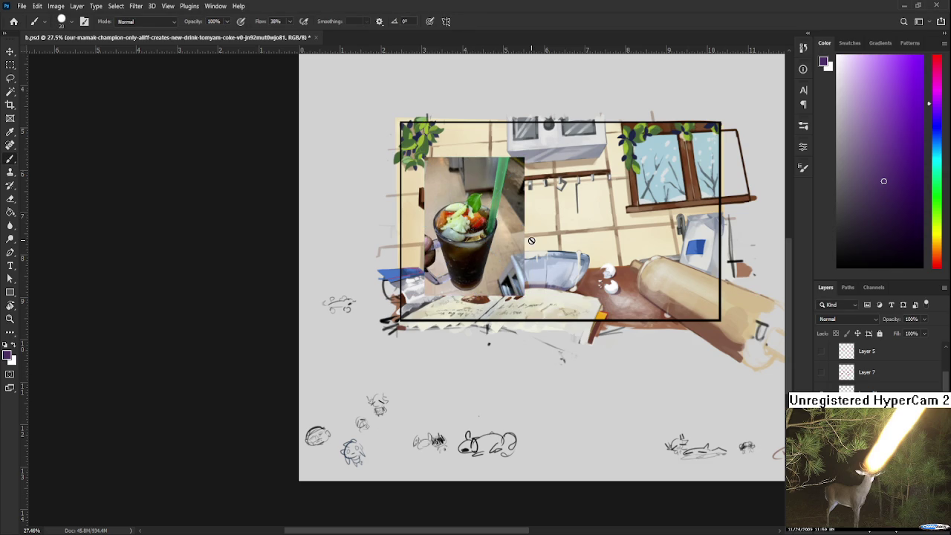
Zoom and pan to centre the view on the placed drink photo
{"action": "scroll", "coordinate": [507, 231], "scroll_direction": "up", "scroll_amount": 2}
{"action": "scroll", "coordinate": [483, 238], "scroll_direction": "up", "scroll_amount": 3}
{"action": "scroll", "coordinate": [479, 241], "scroll_direction": "up", "scroll_amount": 3}
{"action": "scroll", "coordinate": [479, 241], "scroll_direction": "up", "scroll_amount": 2}
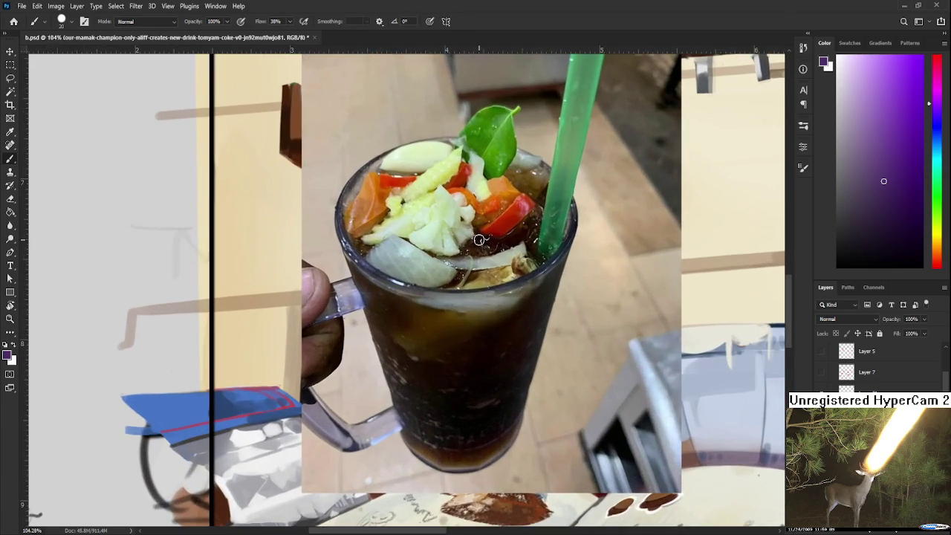
{"action": "scroll", "coordinate": [479, 241], "scroll_direction": "up", "scroll_amount": 1}
{"action": "scroll", "coordinate": [468, 267], "scroll_direction": "up", "scroll_amount": 1}
{"action": "scroll", "coordinate": [464, 281], "scroll_direction": "up", "scroll_amount": 1}
{"action": "scroll", "coordinate": [464, 281], "scroll_direction": "up", "scroll_amount": 1}
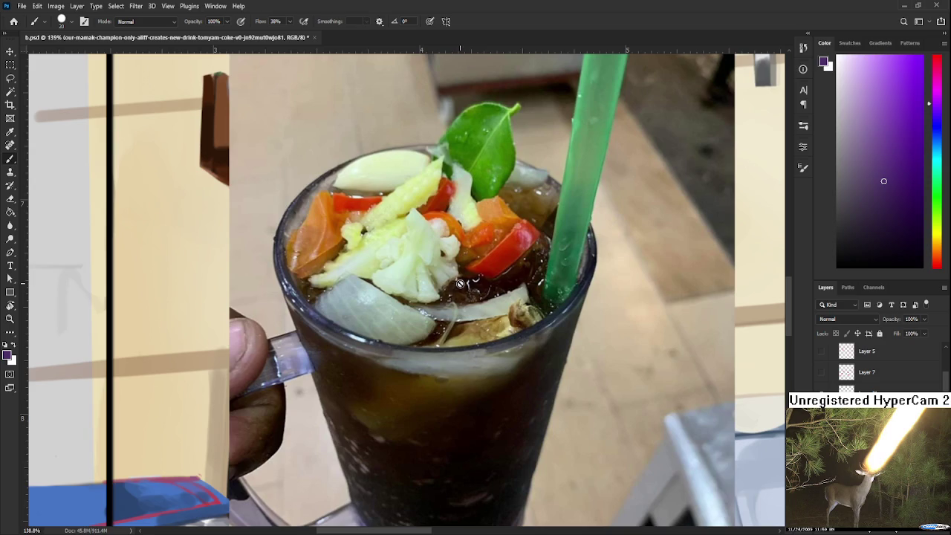
{"action": "scroll", "coordinate": [468, 281], "scroll_direction": "up", "scroll_amount": 1}
{"action": "scroll", "coordinate": [491, 277], "scroll_direction": "up", "scroll_amount": 2}
{"action": "scroll", "coordinate": [500, 278], "scroll_direction": "up", "scroll_amount": 1}
{"action": "scroll", "coordinate": [500, 278], "scroll_direction": "up", "scroll_amount": 1}
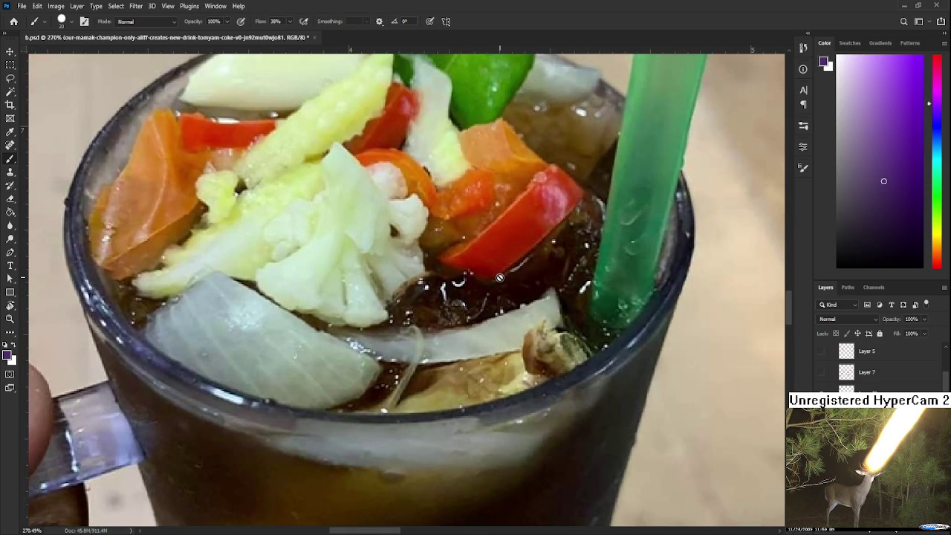
{"action": "scroll", "coordinate": [500, 278], "scroll_direction": "down", "scroll_amount": 3}
{"action": "scroll", "coordinate": [500, 277], "scroll_direction": "down", "scroll_amount": 2}
{"action": "scroll", "coordinate": [500, 278], "scroll_direction": "down", "scroll_amount": 1}
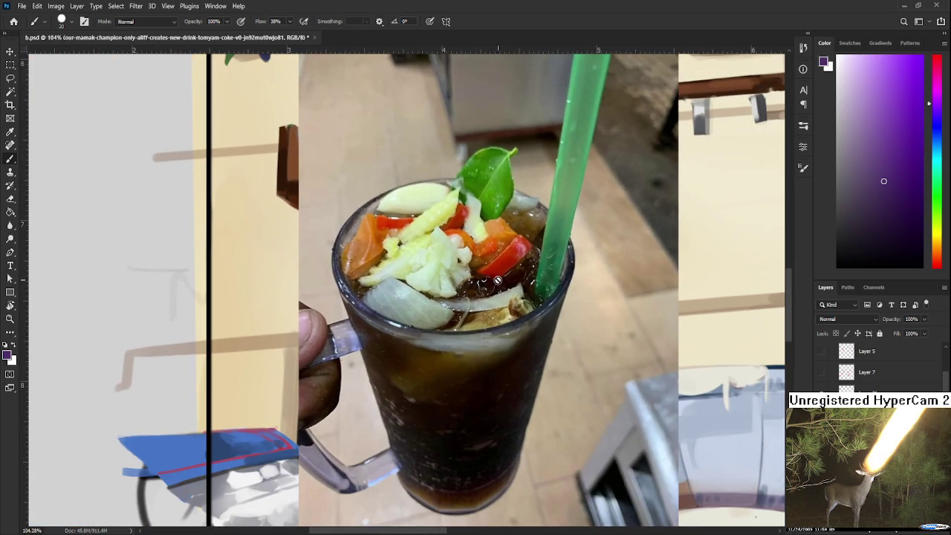
{"action": "mouse_move", "coordinate": [499, 277]}
{"action": "left_mouse_down"}
{"action": "mouse_move", "coordinate": [469, 349]}
{"action": "mouse_move", "coordinate": [454, 346]}
{"action": "mouse_move", "coordinate": [476, 294]}
{"action": "left_mouse_up"}
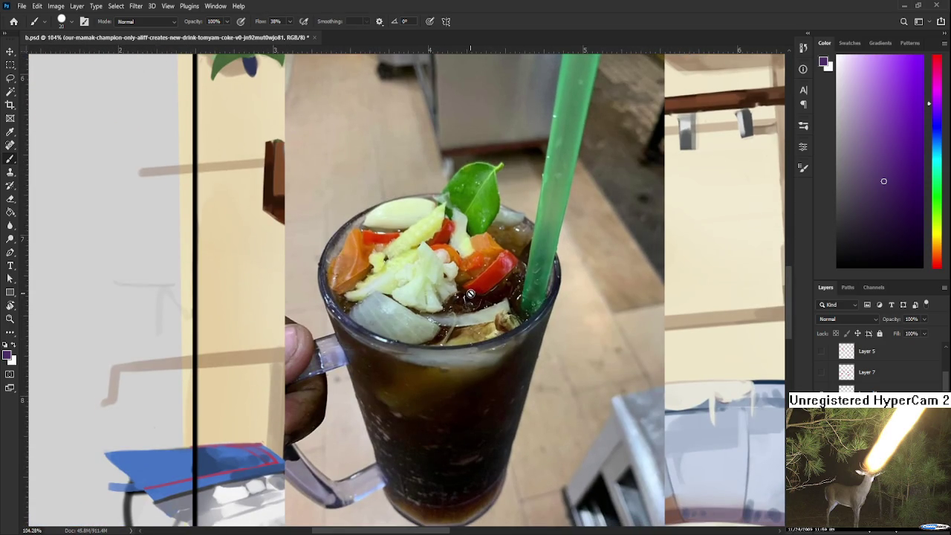
{"action": "scroll", "coordinate": [467, 304], "scroll_direction": "up", "scroll_amount": 2}
{"action": "scroll", "coordinate": [467, 305], "scroll_direction": "down", "scroll_amount": 2}
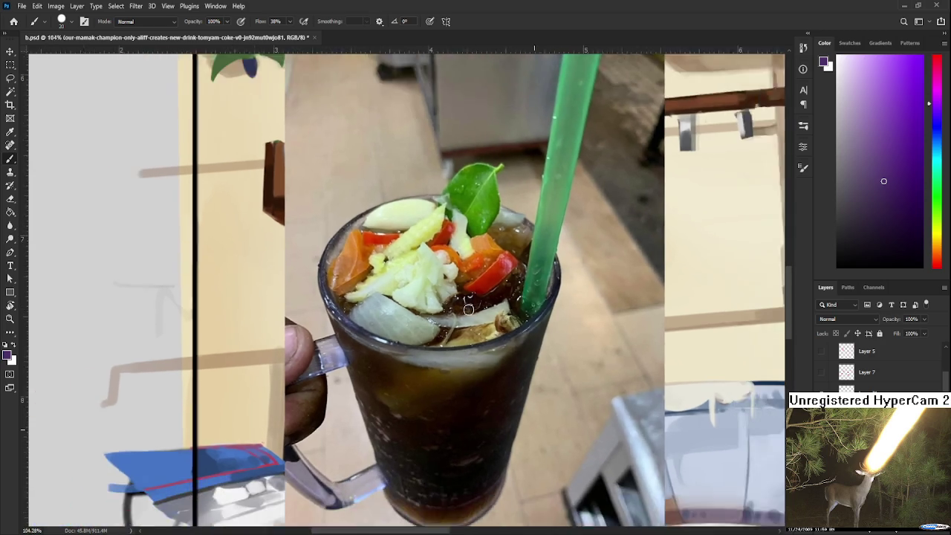
{"action": "scroll", "coordinate": [467, 305], "scroll_direction": "down", "scroll_amount": 2}
{"action": "left_click_drag", "start_coordinate": [513, 330], "coordinate": [539, 295]}
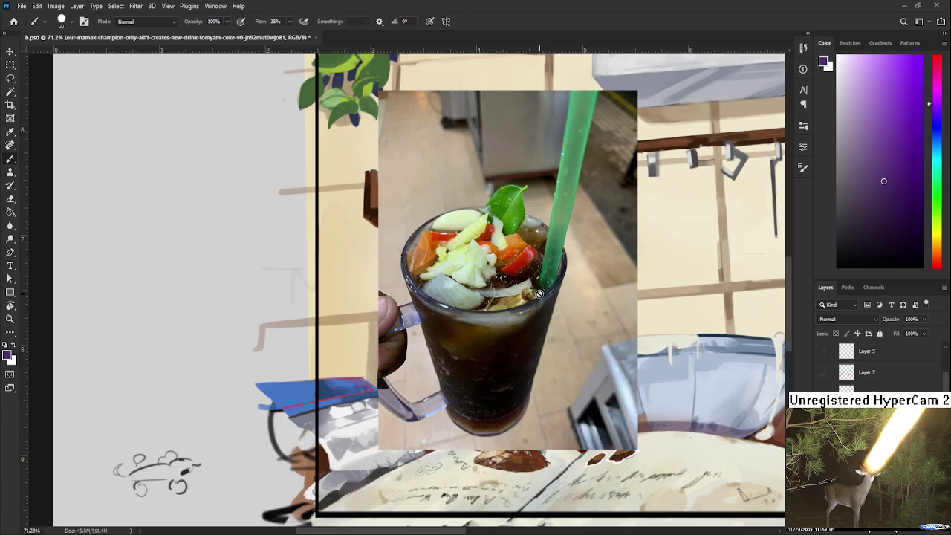
Zoom out, hide the drink photo and return to Layer 32
{"action": "scroll", "coordinate": [662, 249], "scroll_direction": "down", "scroll_amount": 2}
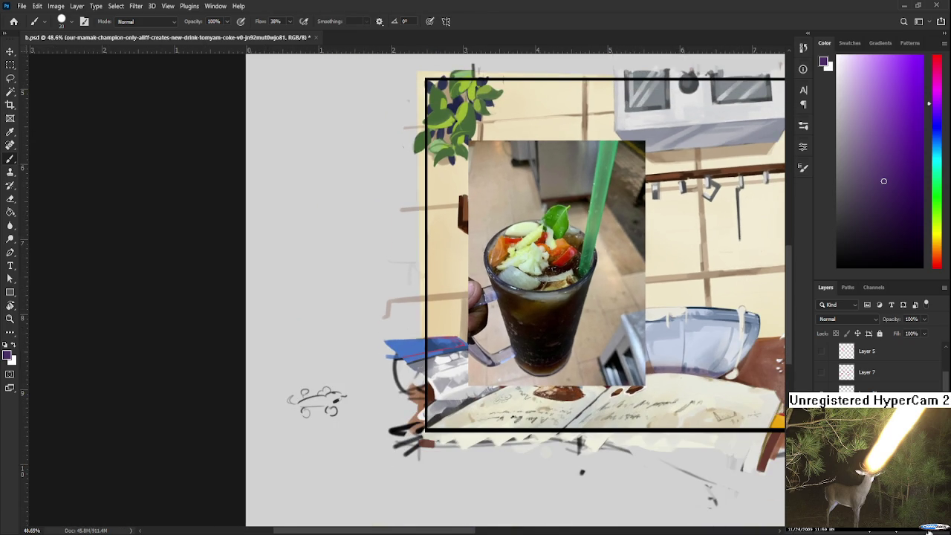
{"action": "key", "text": "Escape"}
Zoom in near the rolling pin and paint a thin dark grey line along the bag's lower edge
{"action": "left_click_drag", "start_coordinate": [657, 405], "coordinate": [431, 431]}
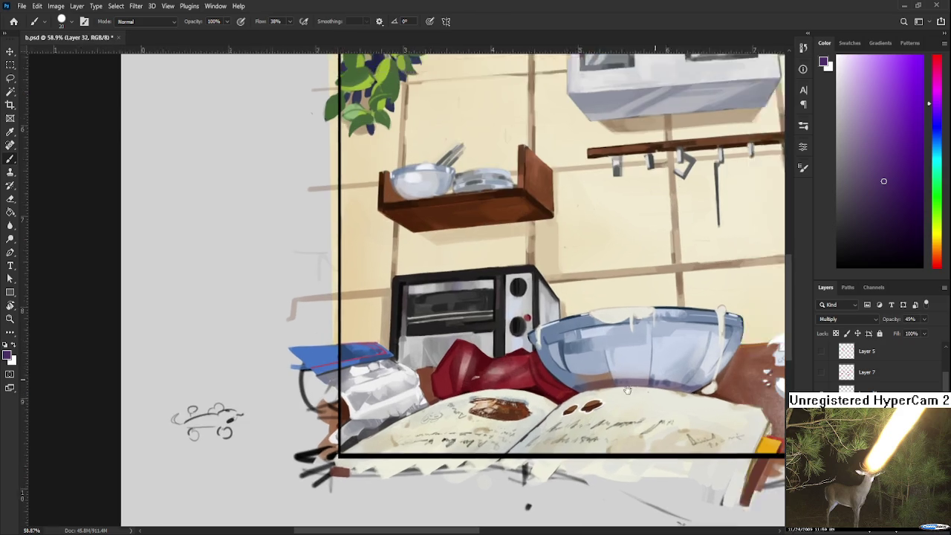
{"action": "scroll", "coordinate": [431, 431], "scroll_direction": "down", "scroll_amount": 1}
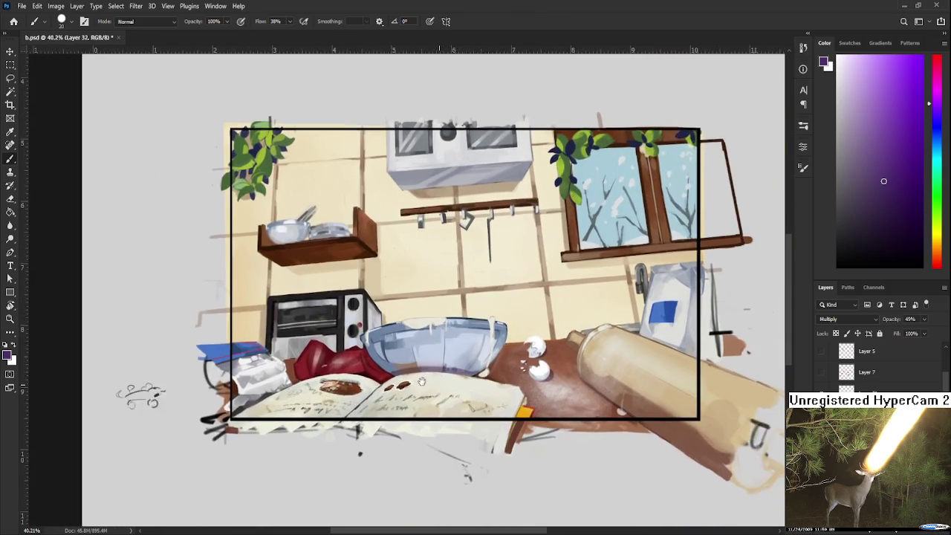
{"action": "mouse_move", "coordinate": [680, 420]}
{"action": "left_mouse_down"}
{"action": "mouse_move", "coordinate": [484, 351]}
{"action": "mouse_move", "coordinate": [342, 340]}
{"action": "left_mouse_up"}
{"action": "scroll", "coordinate": [484, 351], "scroll_direction": "up", "scroll_amount": 1}
{"action": "scroll", "coordinate": [484, 352], "scroll_direction": "up", "scroll_amount": 1}
{"action": "scroll", "coordinate": [483, 352], "scroll_direction": "up", "scroll_amount": 1}
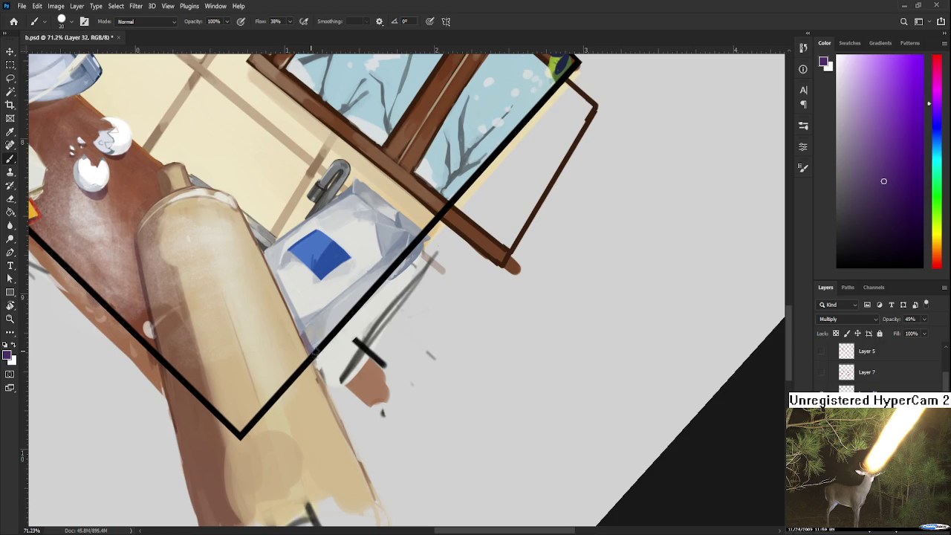
{"action": "mouse_move", "coordinate": [305, 336]}
{"action": "left_mouse_down"}
{"action": "mouse_move", "coordinate": [356, 291]}
{"action": "mouse_move", "coordinate": [314, 340]}
{"action": "left_mouse_up"}
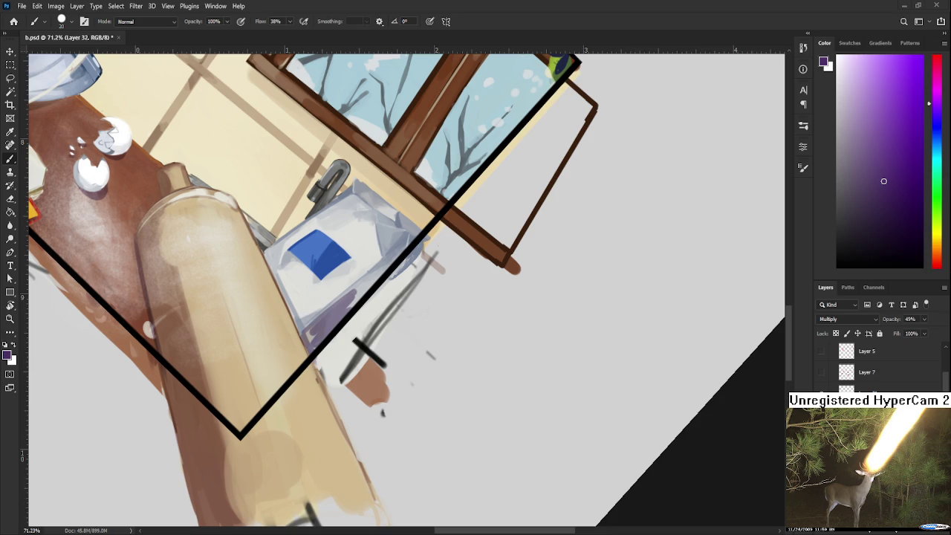
Shrink the Ais kosong cheese photo to about 30%, then tilt and pan the view over it
{"action": "scroll", "coordinate": [419, 336], "scroll_direction": "down", "scroll_amount": 1}
{"action": "scroll", "coordinate": [418, 339], "scroll_direction": "down", "scroll_amount": 5}
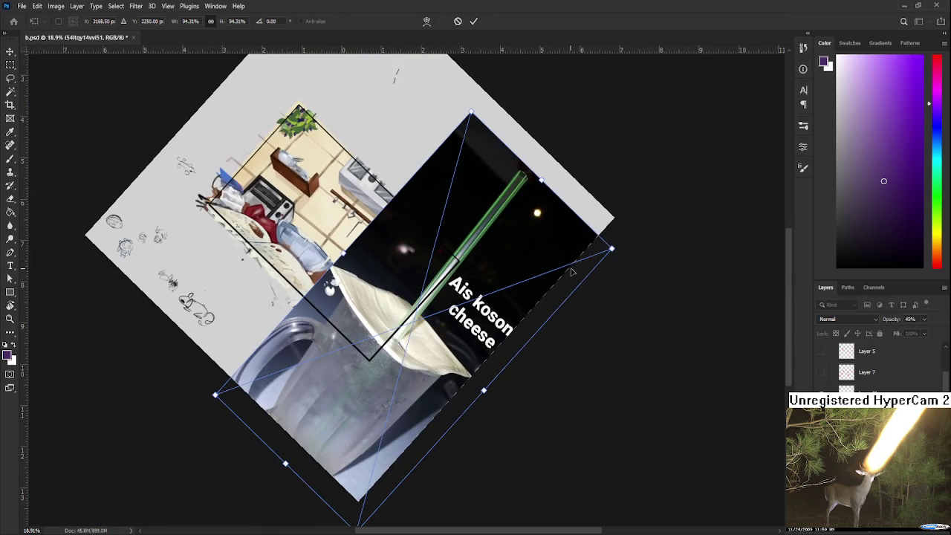
{"action": "mouse_move", "coordinate": [611, 248]}
{"action": "left_mouse_down"}
{"action": "mouse_move", "coordinate": [308, 380]}
{"action": "mouse_move", "coordinate": [418, 299]}
{"action": "left_mouse_up"}
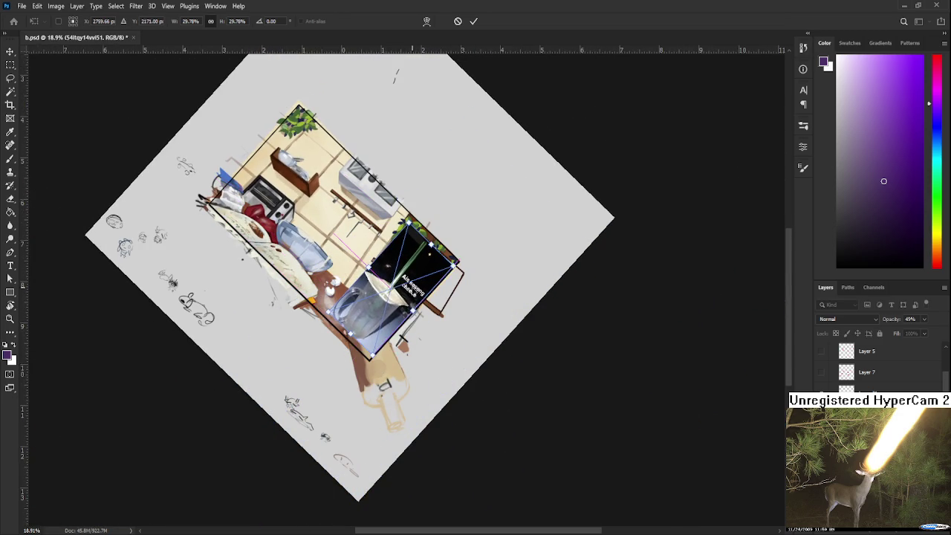
{"action": "key", "text": "Return"}
{"action": "scroll", "coordinate": [417, 299], "scroll_direction": "up", "scroll_amount": 3}
{"action": "key", "text": "r"}
{"action": "mouse_move", "coordinate": [446, 417]}
{"action": "left_mouse_down"}
{"action": "mouse_move", "coordinate": [466, 382]}
{"action": "mouse_move", "coordinate": [441, 393]}
{"action": "left_mouse_up"}
{"action": "scroll", "coordinate": [384, 341], "scroll_direction": "up", "scroll_amount": 3}
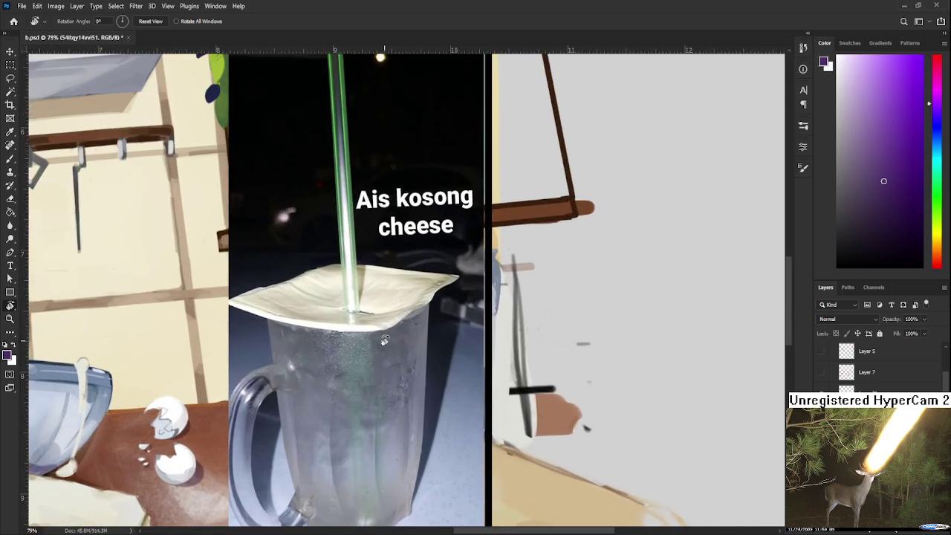
{"action": "left_click_drag", "start_coordinate": [385, 341], "coordinate": [438, 354]}
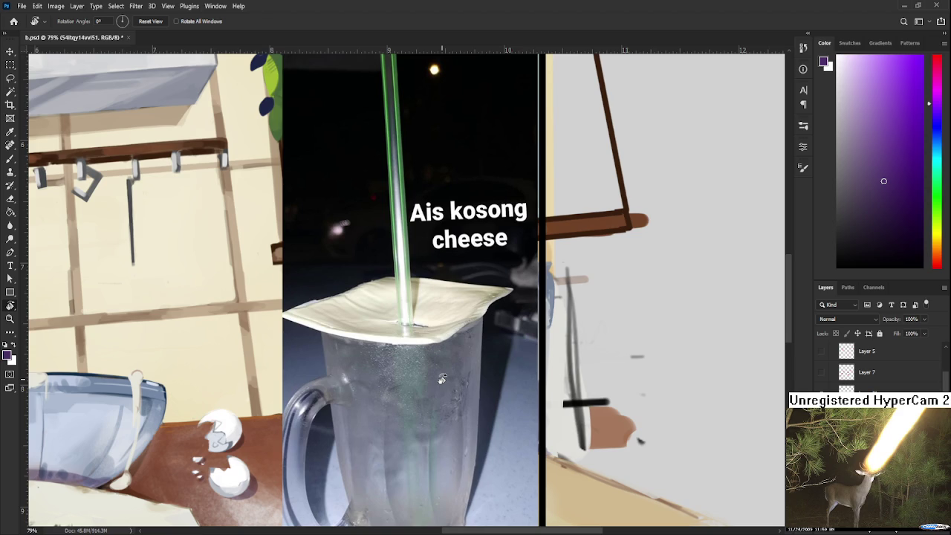
View the whole kitchen scene, hide the drink photo and return to the Multiply shading layer
{"action": "scroll", "coordinate": [442, 380], "scroll_direction": "down", "scroll_amount": 3}
{"action": "left_click_drag", "start_coordinate": [452, 383], "coordinate": [737, 332]}
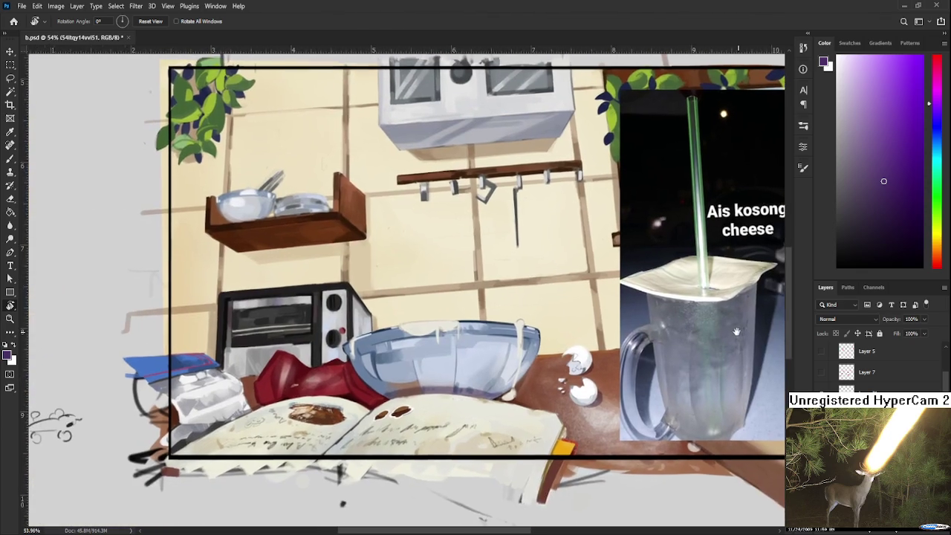
{"action": "mouse_move", "coordinate": [567, 314]}
{"action": "left_mouse_down"}
{"action": "mouse_move", "coordinate": [733, 283]}
{"action": "mouse_move", "coordinate": [356, 334]}
{"action": "left_mouse_up"}
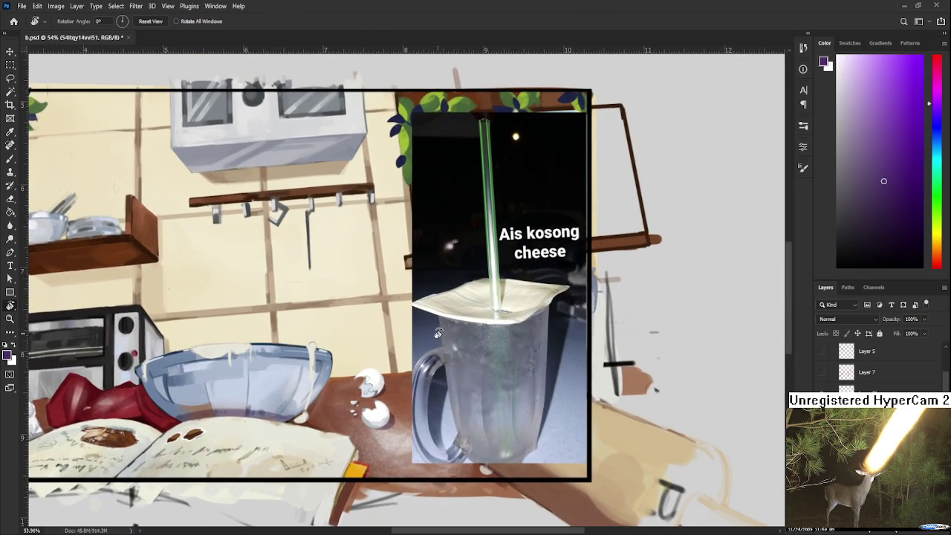
{"action": "scroll", "coordinate": [485, 327], "scroll_direction": "up", "scroll_amount": 1}
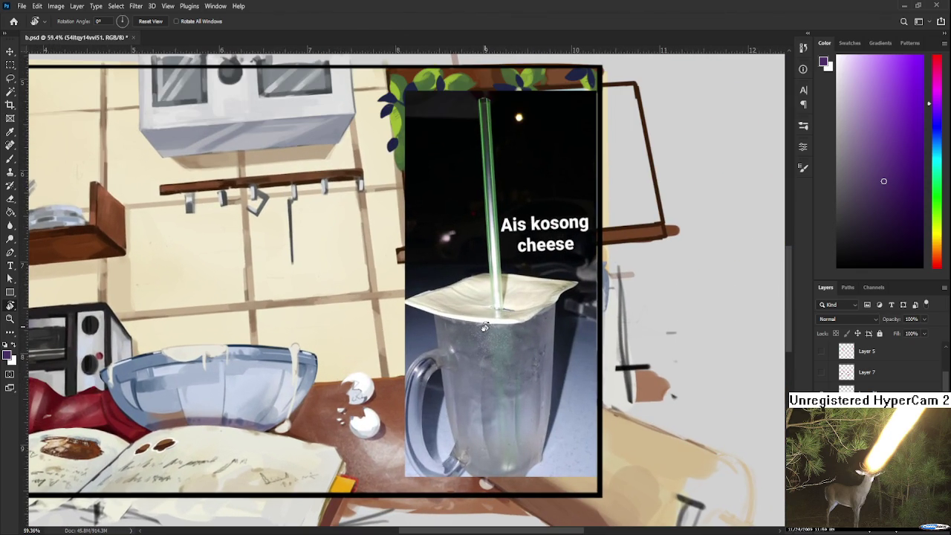
{"action": "scroll", "coordinate": [483, 323], "scroll_direction": "up", "scroll_amount": 1}
{"action": "scroll", "coordinate": [484, 320], "scroll_direction": "down", "scroll_amount": 1}
{"action": "scroll", "coordinate": [485, 305], "scroll_direction": "down", "scroll_amount": 1}
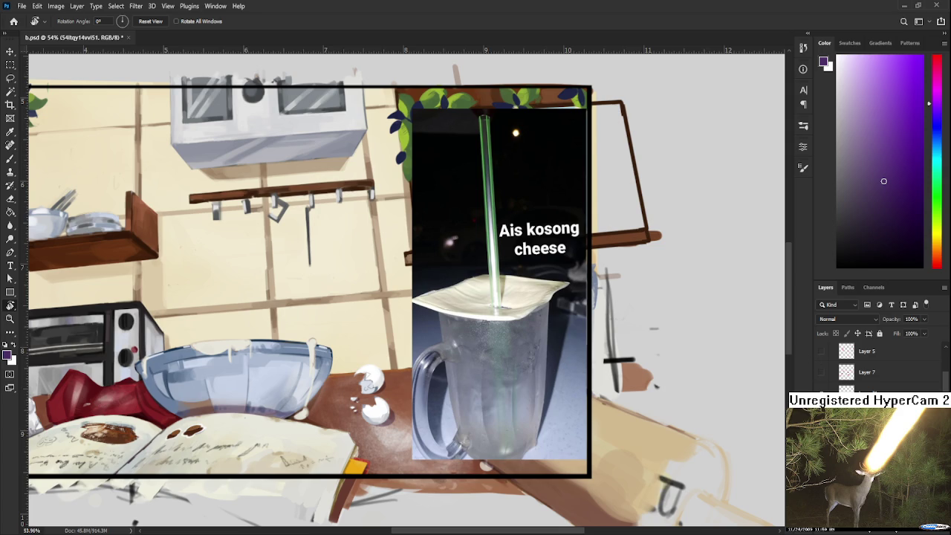
{"action": "key", "text": "ctrl+comma"}
{"action": "key", "text": "ctrl+comma"}
{"action": "key", "text": "ctrl+comma"}
{"action": "key", "text": "alt+bracketleft"}
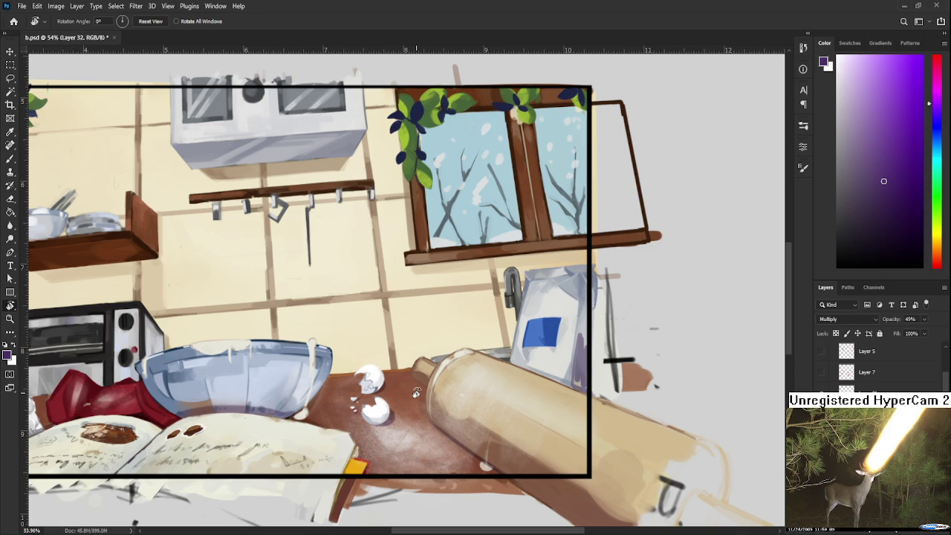
Zoom and pan around the eggshells and rolling pin on the counter
{"action": "scroll", "coordinate": [408, 416], "scroll_direction": "up", "scroll_amount": 1}
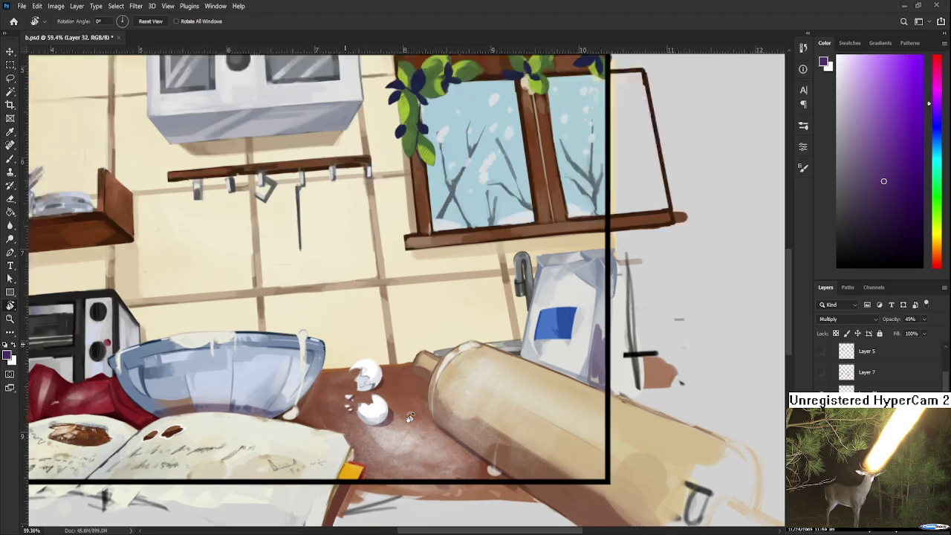
{"action": "left_click_drag", "start_coordinate": [409, 421], "coordinate": [530, 432]}
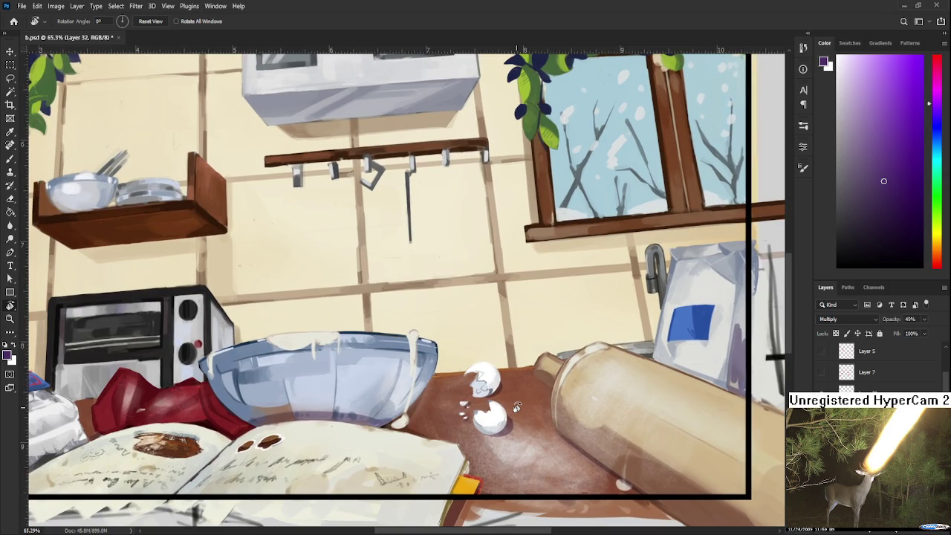
{"action": "scroll", "coordinate": [516, 406], "scroll_direction": "down", "scroll_amount": 2}
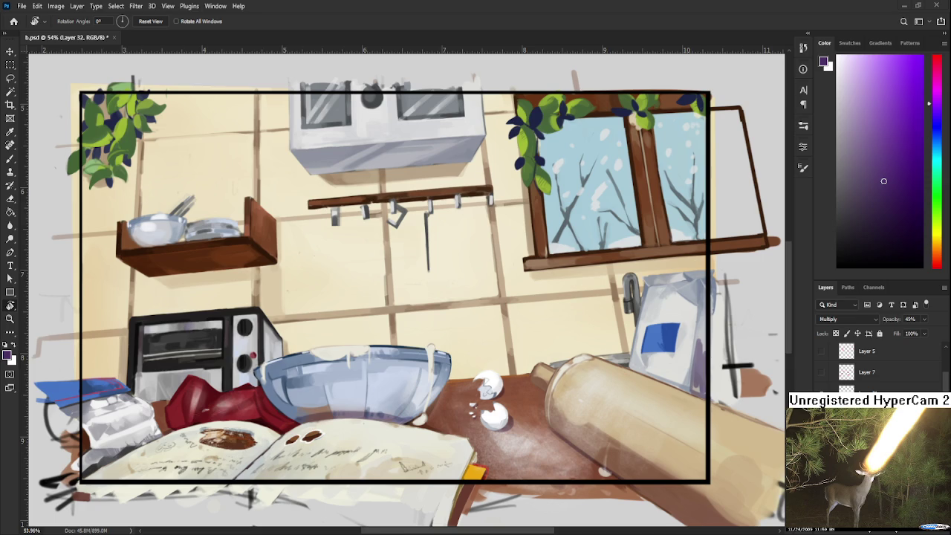
{"action": "scroll", "coordinate": [414, 318], "scroll_direction": "up", "scroll_amount": 2}
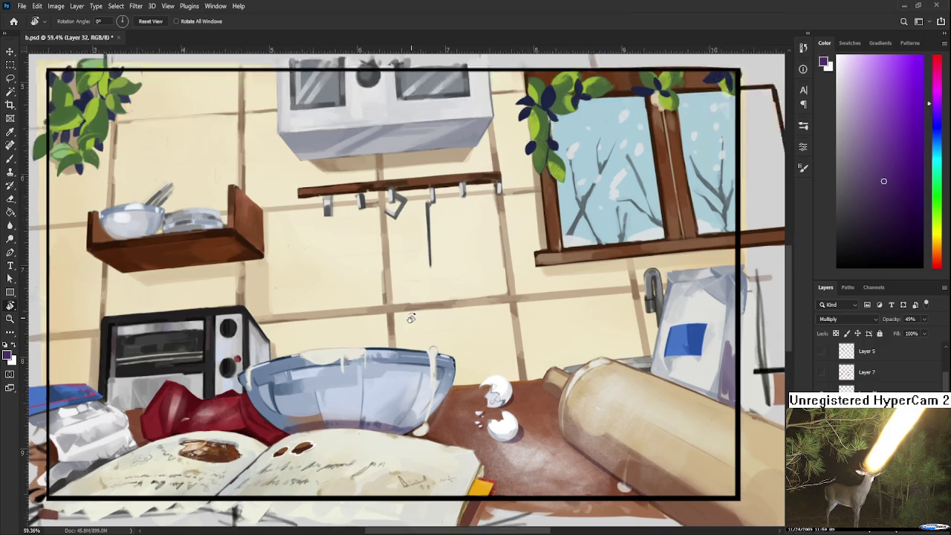
{"action": "mouse_move", "coordinate": [223, 394]}
{"action": "left_mouse_down"}
{"action": "mouse_move", "coordinate": [409, 400]}
{"action": "mouse_move", "coordinate": [451, 387]}
{"action": "mouse_move", "coordinate": [405, 316]}
{"action": "left_mouse_up"}
{"action": "scroll", "coordinate": [476, 379], "scroll_direction": "down", "scroll_amount": 1}
{"action": "scroll", "coordinate": [483, 390], "scroll_direction": "down", "scroll_amount": 1}
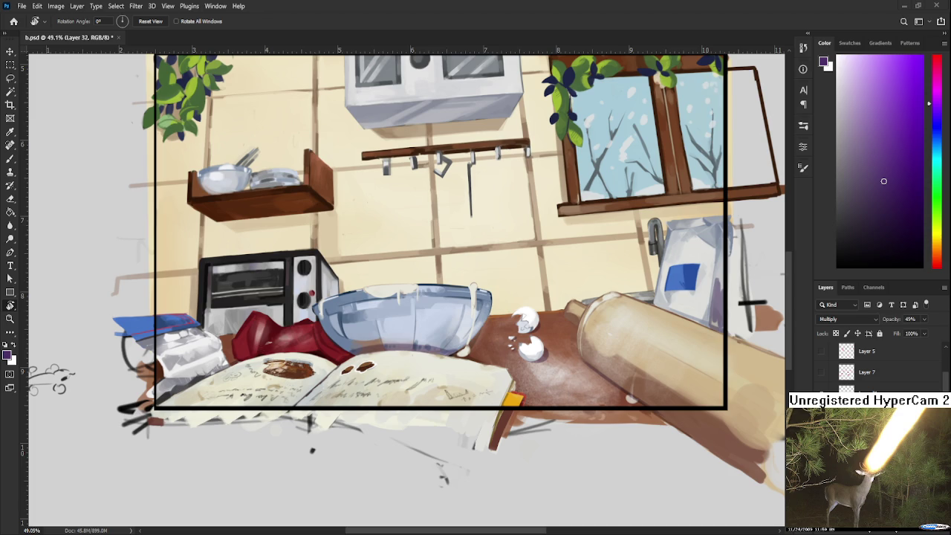
{"action": "scroll", "coordinate": [405, 274], "scroll_direction": "up", "scroll_amount": 1}
{"action": "scroll", "coordinate": [327, 353], "scroll_direction": "up", "scroll_amount": 1}
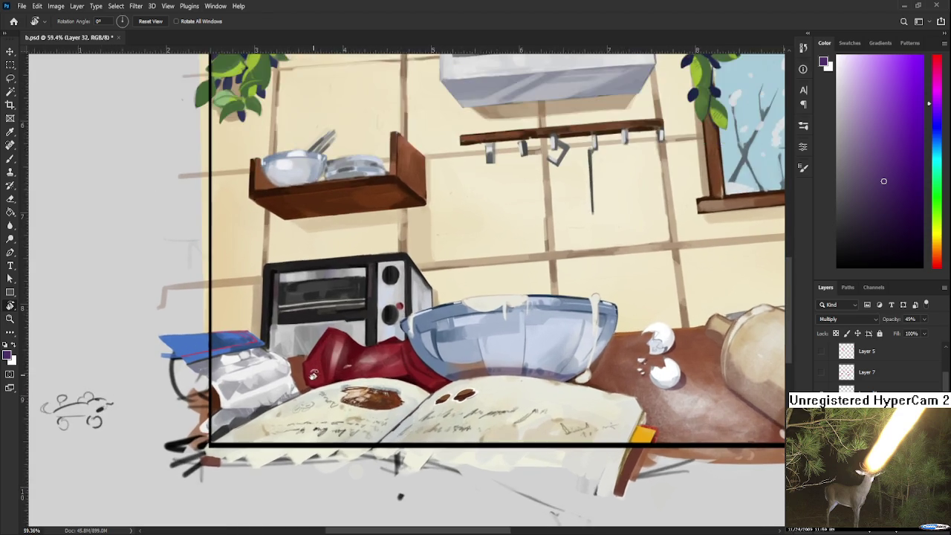
{"action": "scroll", "coordinate": [310, 378], "scroll_direction": "up", "scroll_amount": 2}
{"action": "scroll", "coordinate": [304, 387], "scroll_direction": "down", "scroll_amount": 2}
{"action": "scroll", "coordinate": [305, 393], "scroll_direction": "down", "scroll_amount": 1}
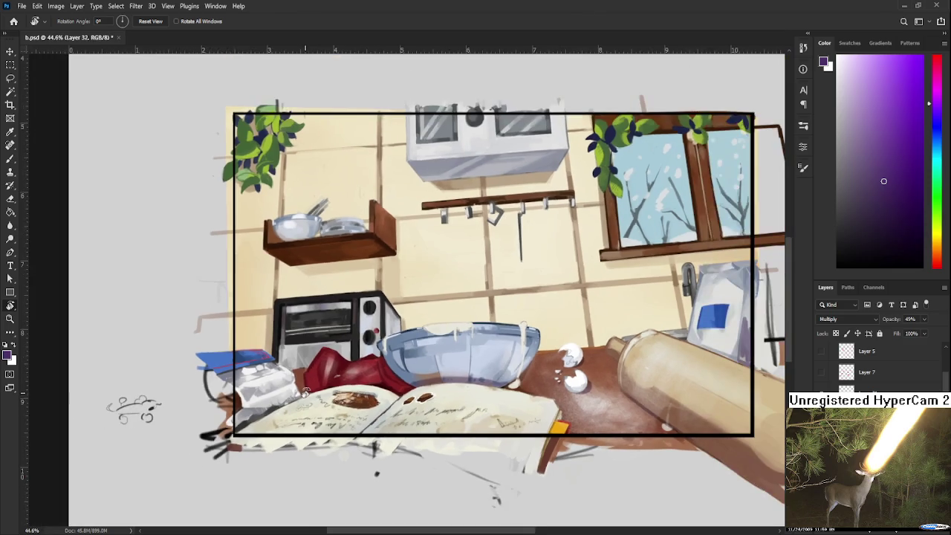
{"action": "scroll", "coordinate": [305, 392], "scroll_direction": "down", "scroll_amount": 1}
{"action": "scroll", "coordinate": [303, 391], "scroll_direction": "down", "scroll_amount": 1}
{"action": "scroll", "coordinate": [304, 392], "scroll_direction": "up", "scroll_amount": 1}
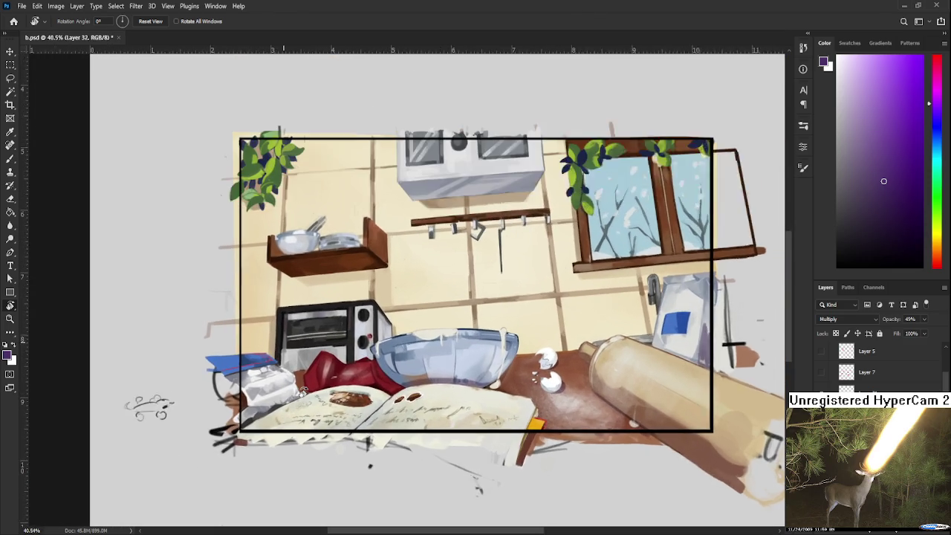
{"action": "scroll", "coordinate": [304, 392], "scroll_direction": "up", "scroll_amount": 1}
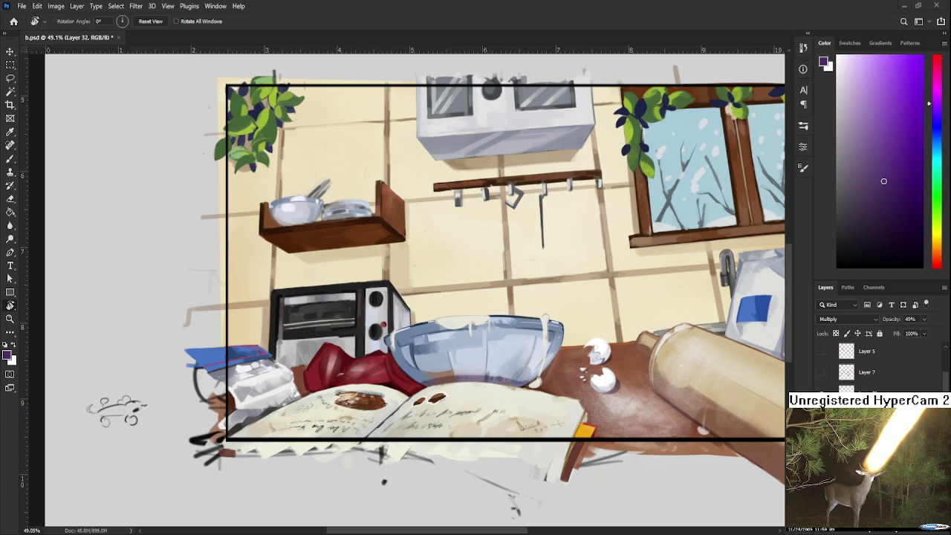
{"action": "key", "text": "ctrl+minus"}
Scale the frothy mug photo to about 63% and move it into the picture frame
{"action": "left_click_drag", "start_coordinate": [773, 223], "coordinate": [517, 277]}
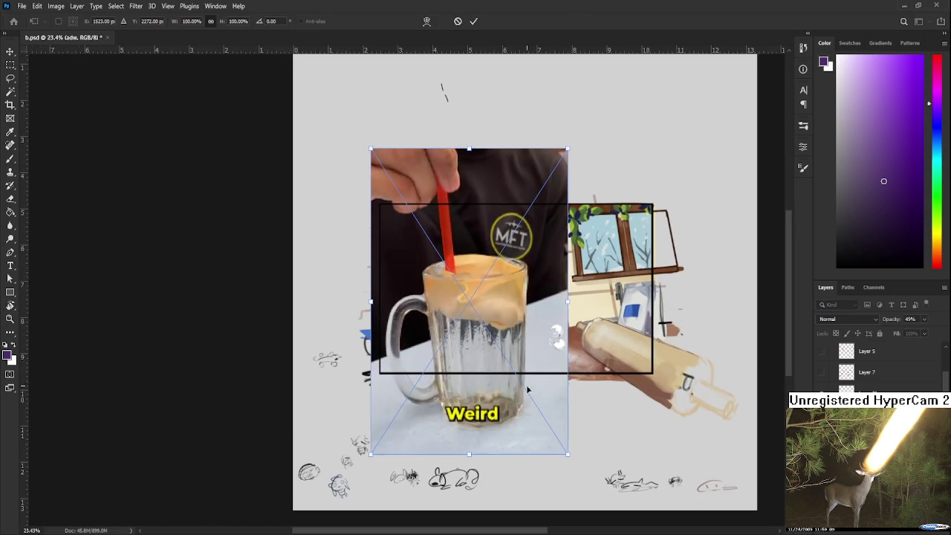
{"action": "left_click_drag", "start_coordinate": [557, 450], "coordinate": [487, 340]}
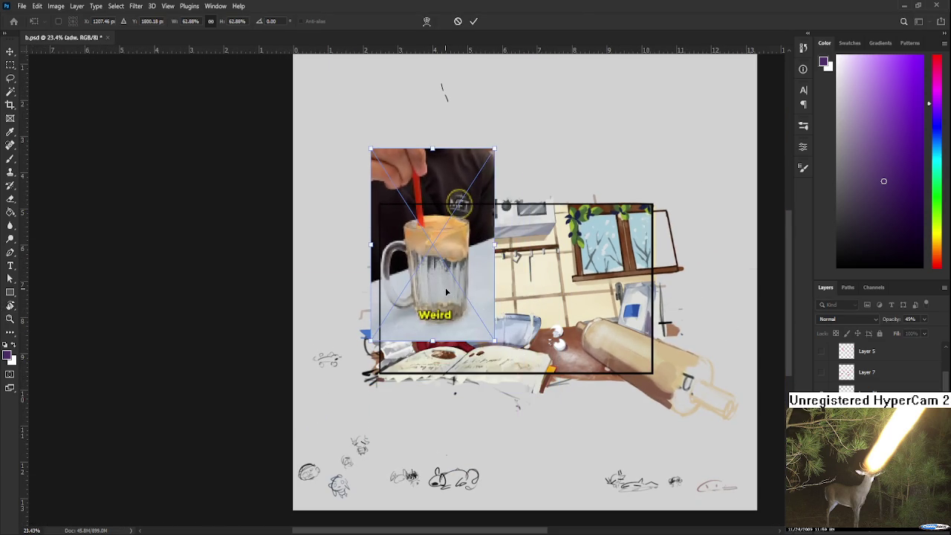
{"action": "left_click_drag", "start_coordinate": [445, 287], "coordinate": [488, 332]}
{"action": "key", "text": "Return"}
Zoom in to study the mug photo, then zoom back out
{"action": "key", "text": "r"}
{"action": "scroll", "coordinate": [484, 297], "scroll_direction": "up", "scroll_amount": 3}
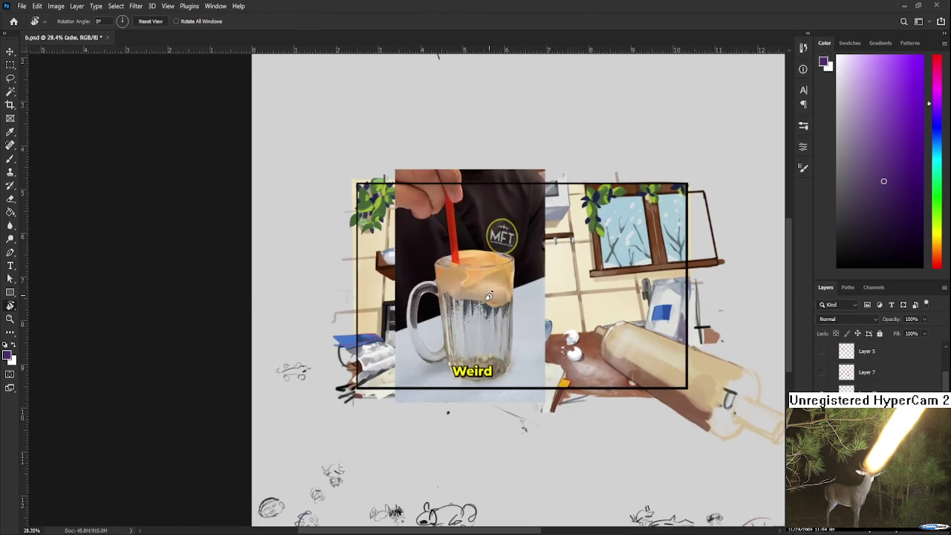
{"action": "scroll", "coordinate": [487, 296], "scroll_direction": "up", "scroll_amount": 2}
{"action": "scroll", "coordinate": [485, 298], "scroll_direction": "up", "scroll_amount": 2}
{"action": "scroll", "coordinate": [438, 303], "scroll_direction": "up", "scroll_amount": 2}
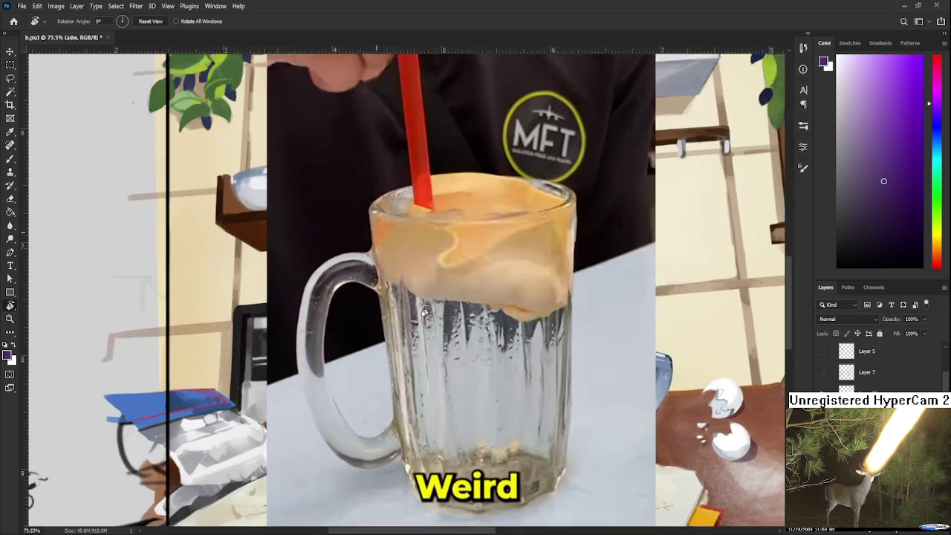
{"action": "scroll", "coordinate": [425, 311], "scroll_direction": "up", "scroll_amount": 2}
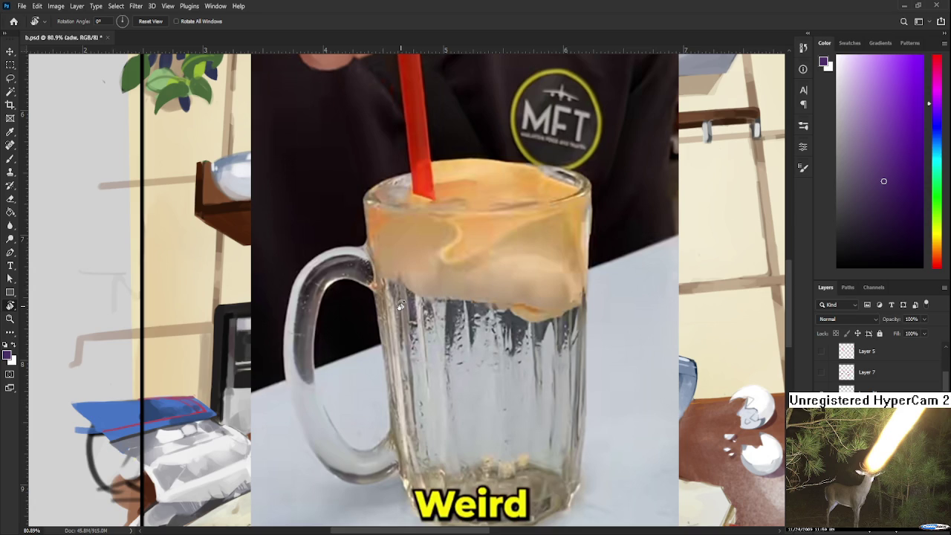
{"action": "scroll", "coordinate": [724, 411], "scroll_direction": "down", "scroll_amount": 2}
{"action": "scroll", "coordinate": [713, 407], "scroll_direction": "down", "scroll_amount": 1}
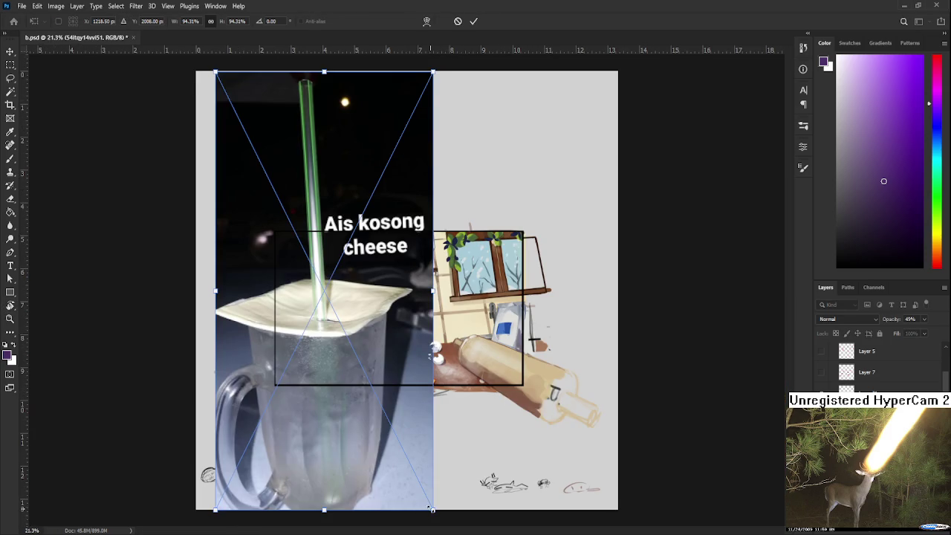
Resize the Ais kosong cheese photo to about a quarter and position it over the kitchen
{"action": "mouse_move", "coordinate": [433, 510]}
{"action": "left_mouse_down"}
{"action": "mouse_move", "coordinate": [321, 302]}
{"action": "mouse_move", "coordinate": [340, 389]}
{"action": "left_mouse_up"}
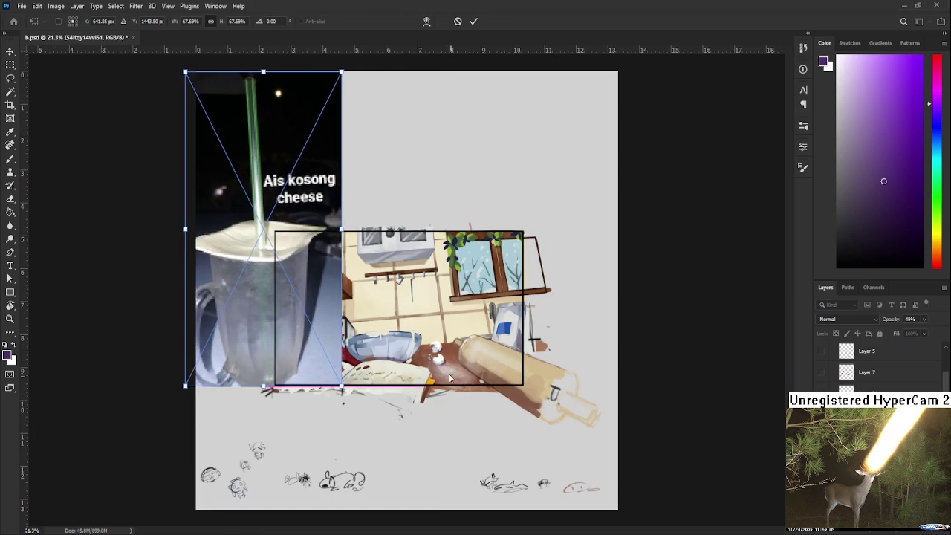
{"action": "left_click_drag", "start_coordinate": [294, 294], "coordinate": [436, 324]}
{"action": "left_click_drag", "start_coordinate": [473, 146], "coordinate": [457, 167]}
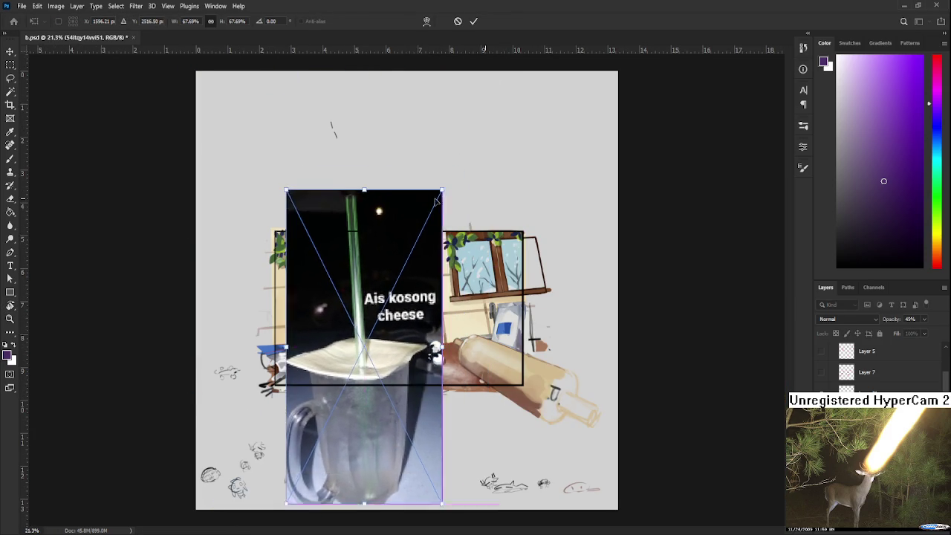
{"action": "mouse_move", "coordinate": [473, 121]}
{"action": "left_mouse_down"}
{"action": "mouse_move", "coordinate": [379, 314]}
{"action": "mouse_move", "coordinate": [348, 252]}
{"action": "left_mouse_up"}
{"action": "key", "text": "Return"}
Zoom in on the drink photo, hide its layer, then zoom back out
{"action": "key", "text": "r"}
{"action": "scroll", "coordinate": [338, 286], "scroll_direction": "up", "scroll_amount": 1}
{"action": "scroll", "coordinate": [337, 286], "scroll_direction": "up", "scroll_amount": 1}
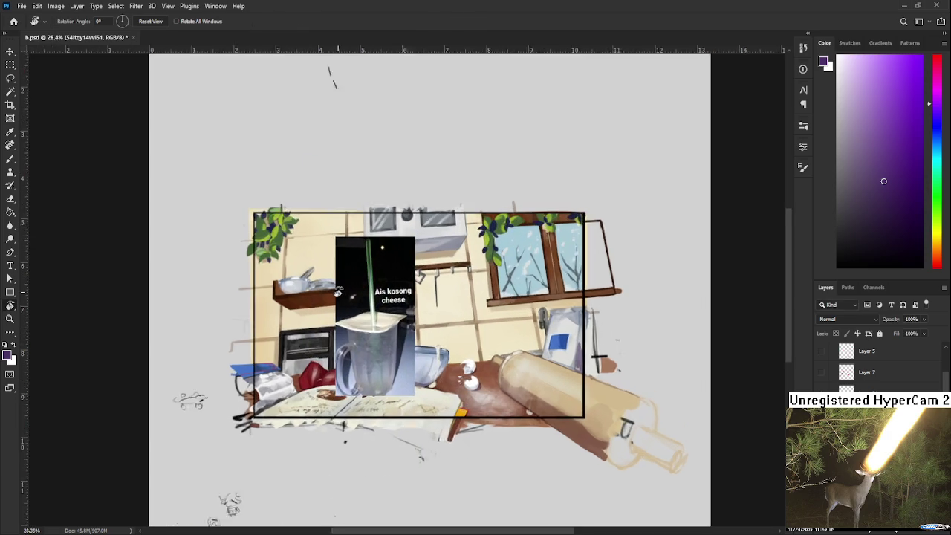
{"action": "scroll", "coordinate": [338, 288], "scroll_direction": "up", "scroll_amount": 1}
{"action": "scroll", "coordinate": [338, 290], "scroll_direction": "up", "scroll_amount": 1}
{"action": "scroll", "coordinate": [337, 292], "scroll_direction": "up", "scroll_amount": 1}
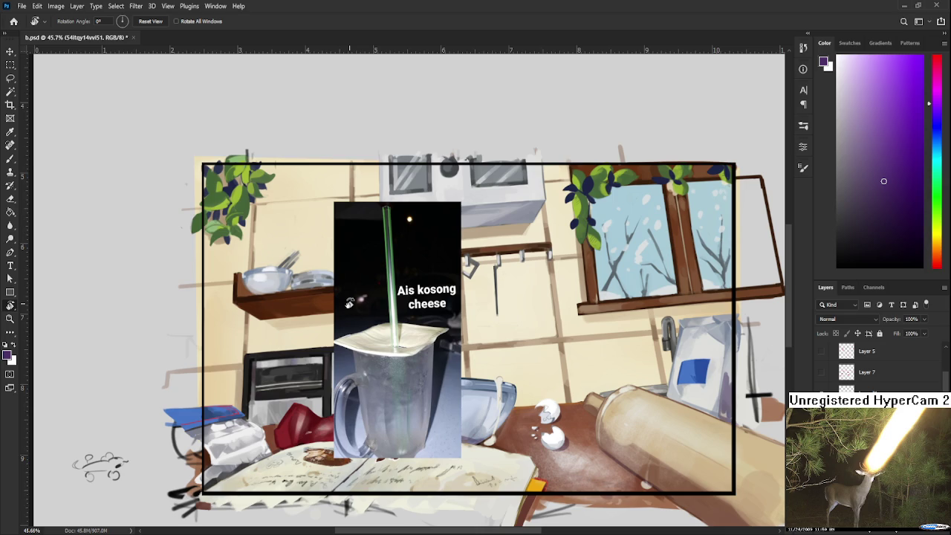
{"action": "scroll", "coordinate": [482, 338], "scroll_direction": "up", "scroll_amount": 2}
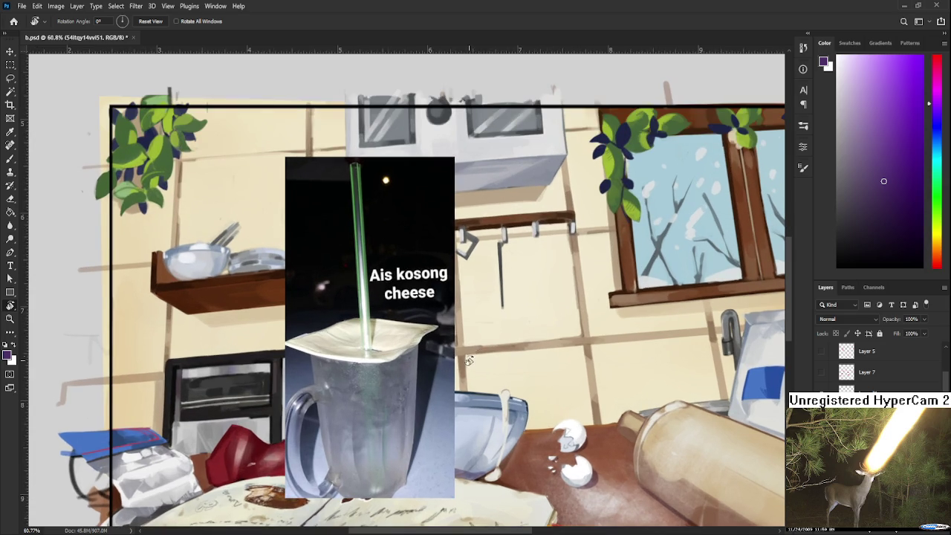
{"action": "left_click", "coordinate": [937, 532]}
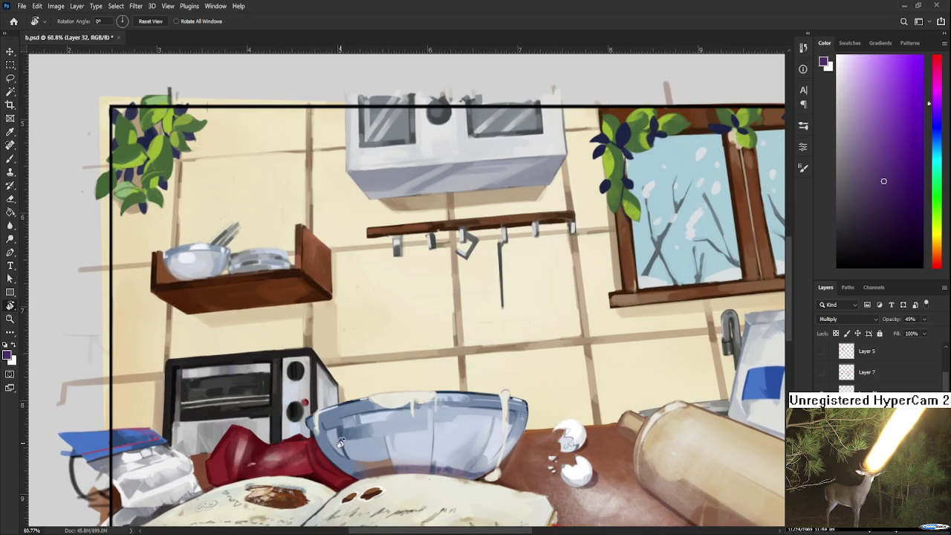
{"action": "scroll", "coordinate": [339, 443], "scroll_direction": "down", "scroll_amount": 2}
{"action": "scroll", "coordinate": [339, 443], "scroll_direction": "down", "scroll_amount": 2}
{"action": "scroll", "coordinate": [312, 439], "scroll_direction": "right", "scroll_amount": 1}
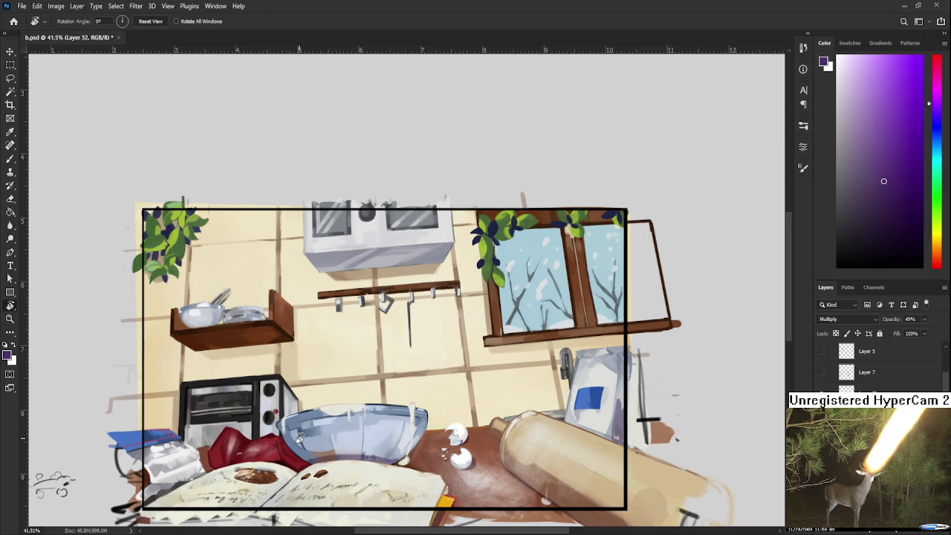
Re-centre the kitchen illustration and sample a pale cream colour from the painting
{"action": "mouse_move", "coordinate": [299, 438]}
{"action": "left_mouse_down"}
{"action": "mouse_move", "coordinate": [290, 378]}
{"action": "mouse_move", "coordinate": [266, 377]}
{"action": "left_mouse_up"}
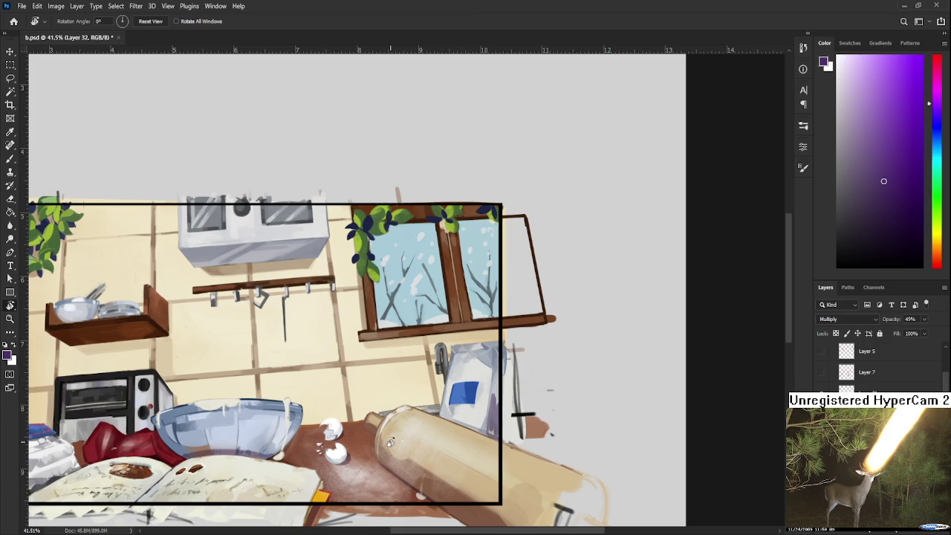
{"action": "scroll", "coordinate": [380, 461], "scroll_direction": "left", "scroll_amount": 3}
{"action": "scroll", "coordinate": [380, 461], "scroll_direction": "down", "scroll_amount": 2}
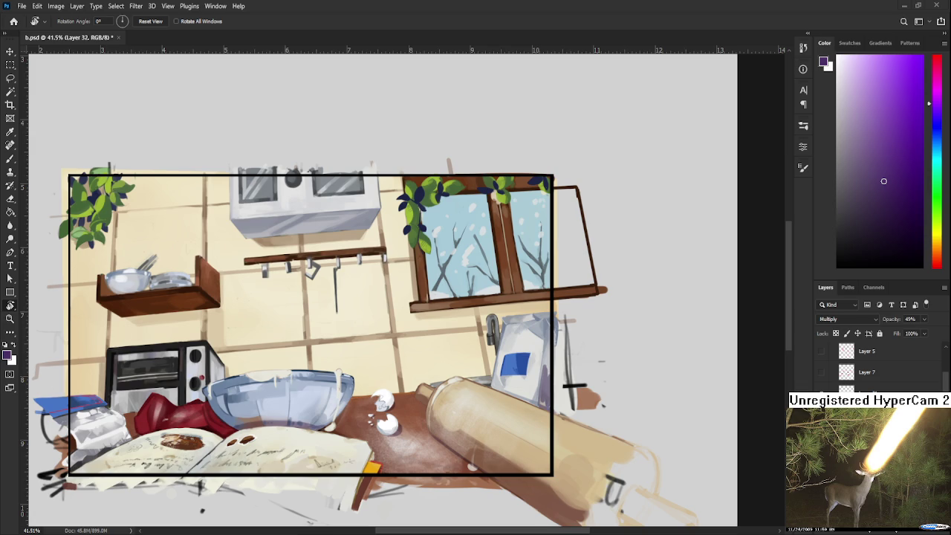
{"action": "mouse_move", "coordinate": [379, 424]}
{"action": "left_mouse_down"}
{"action": "mouse_move", "coordinate": [461, 436]}
{"action": "mouse_move", "coordinate": [439, 432]}
{"action": "left_mouse_up"}
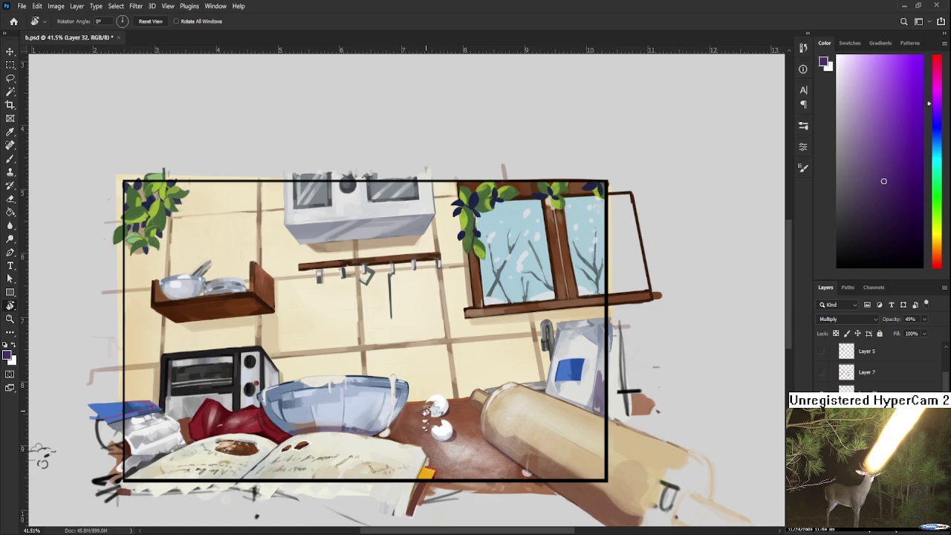
{"action": "mouse_move", "coordinate": [473, 397]}
{"action": "left_mouse_down"}
{"action": "mouse_move", "coordinate": [460, 451]}
{"action": "mouse_move", "coordinate": [376, 396]}
{"action": "left_mouse_up"}
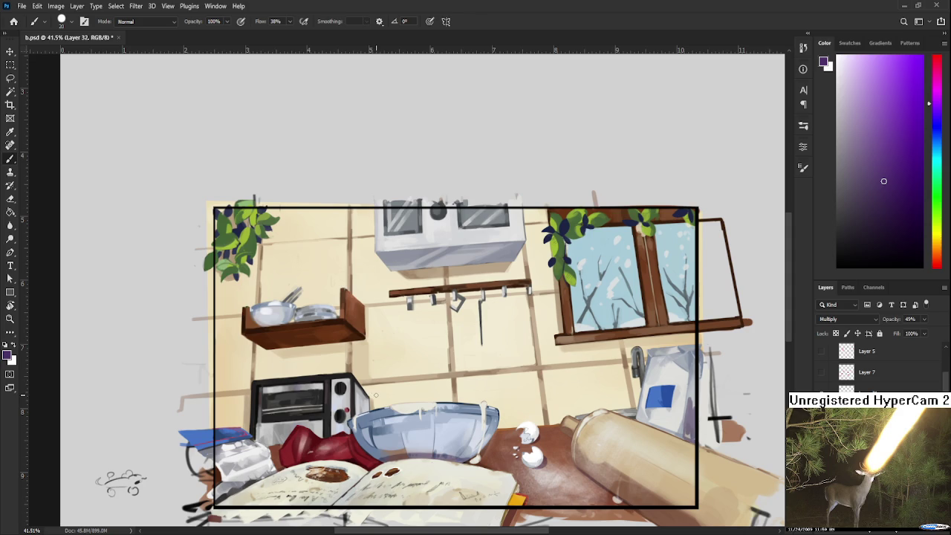
{"action": "left_click", "coordinate": [408, 402], "text": "alt"}
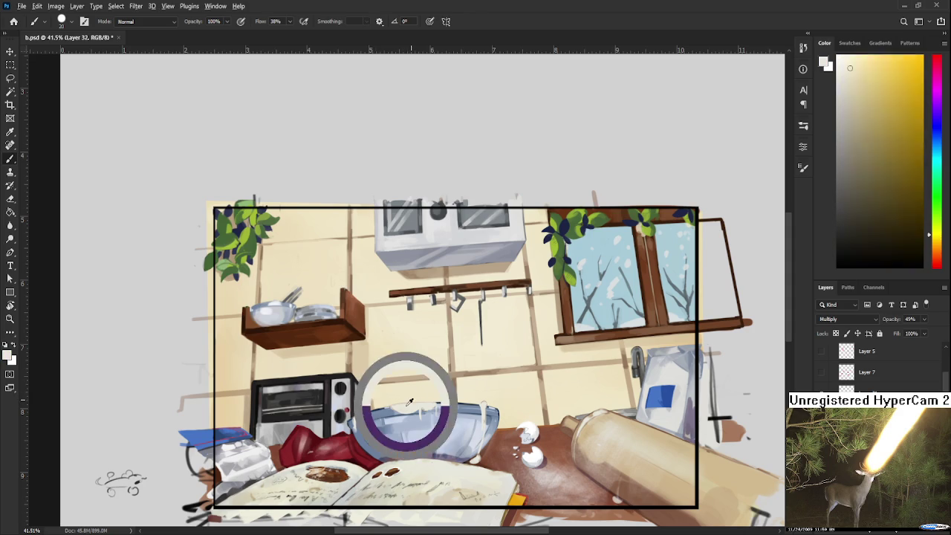
{"action": "left_click_drag", "start_coordinate": [409, 401], "coordinate": [414, 405]}
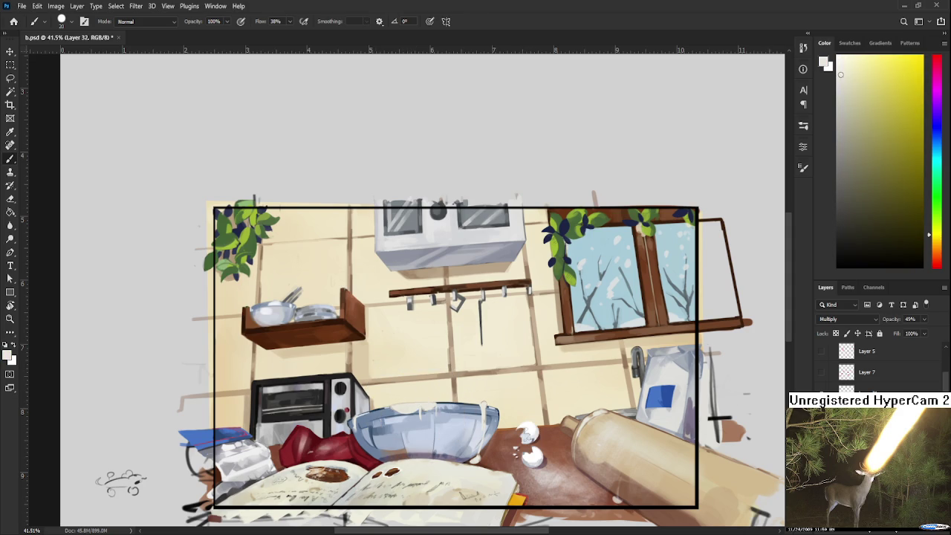
On Layer 31, sample the bowl's pale yellow and dab cream above the rim
{"action": "key", "text": "alt+bracketleft"}
{"action": "scroll", "coordinate": [521, 446], "scroll_direction": "up", "scroll_amount": 5}
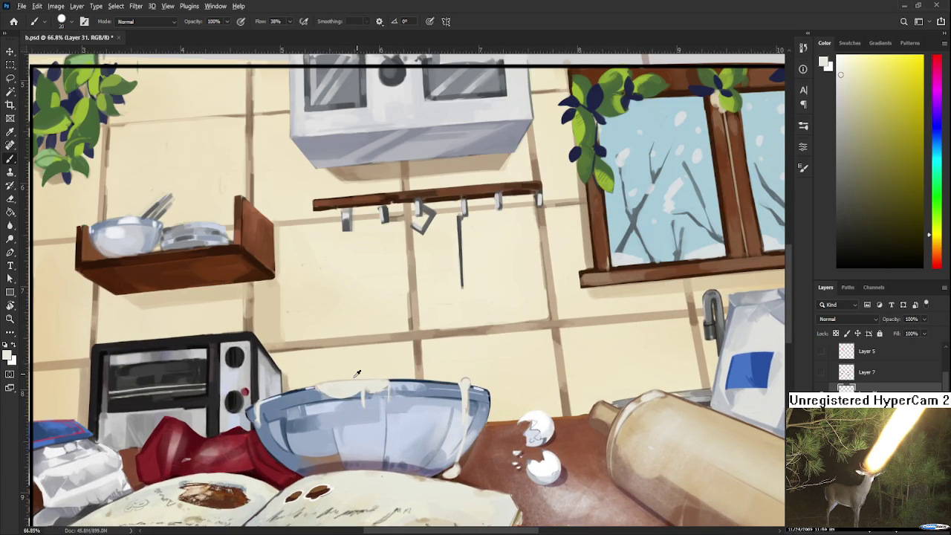
{"action": "left_click", "coordinate": [353, 372], "text": "alt"}
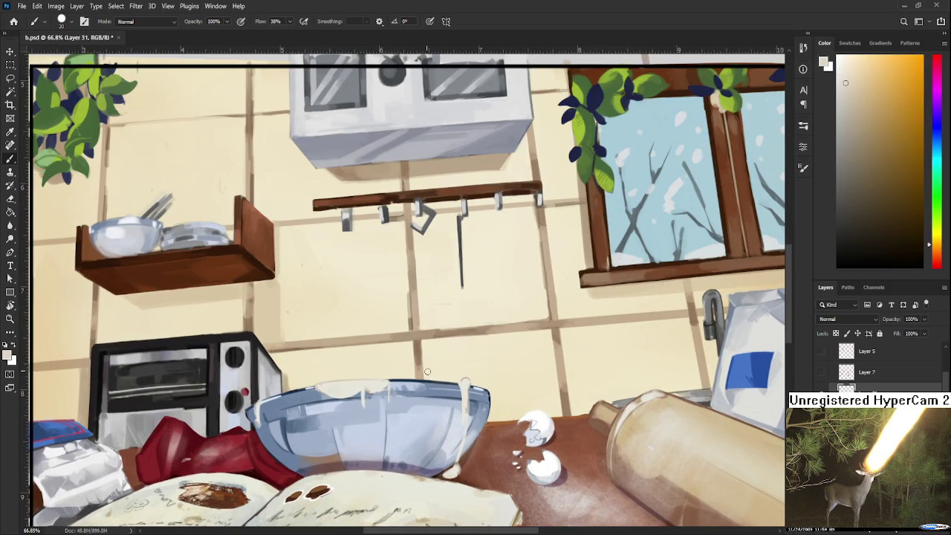
{"action": "left_click", "coordinate": [466, 383], "text": "alt"}
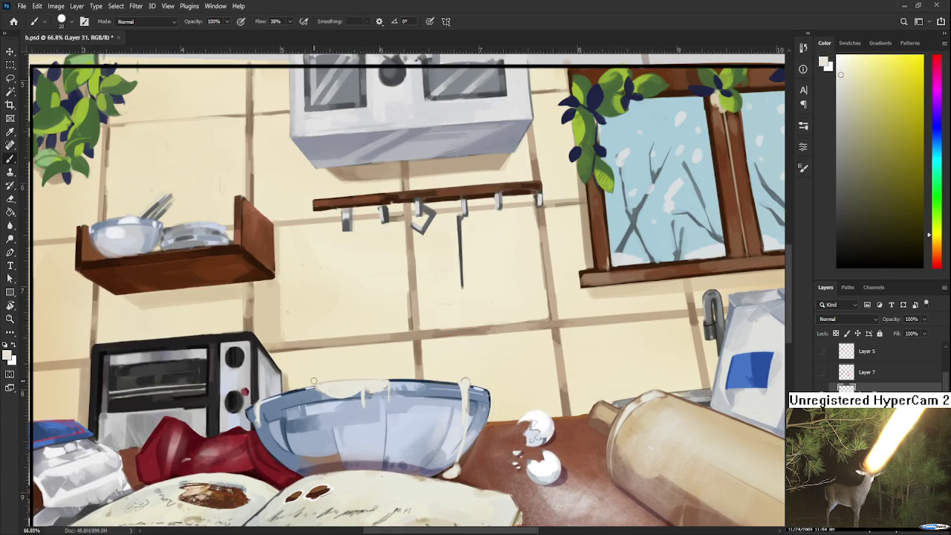
{"action": "left_click_drag", "start_coordinate": [328, 372], "coordinate": [338, 382]}
{"action": "key", "text": "e"}
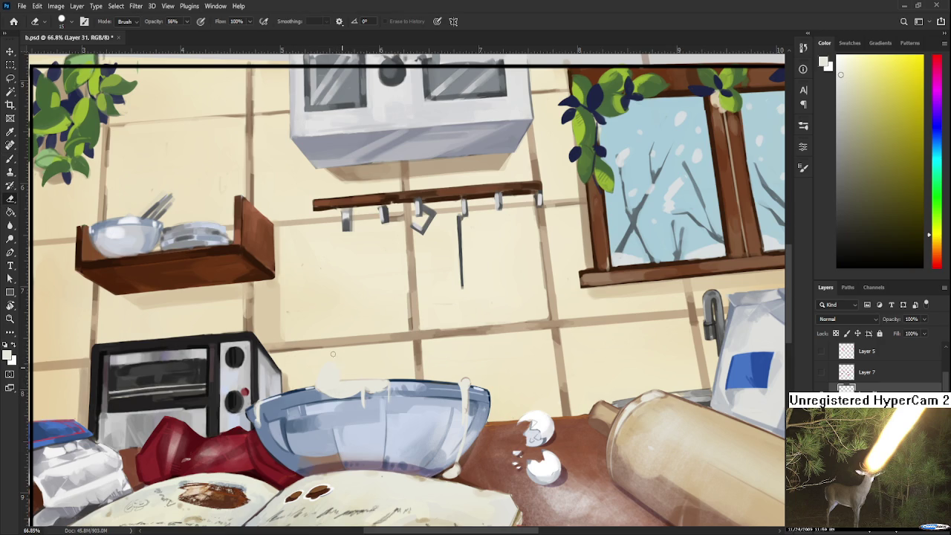
With a smaller brush, add a faint white highlight on the bowl rim
{"action": "key", "text": "b"}
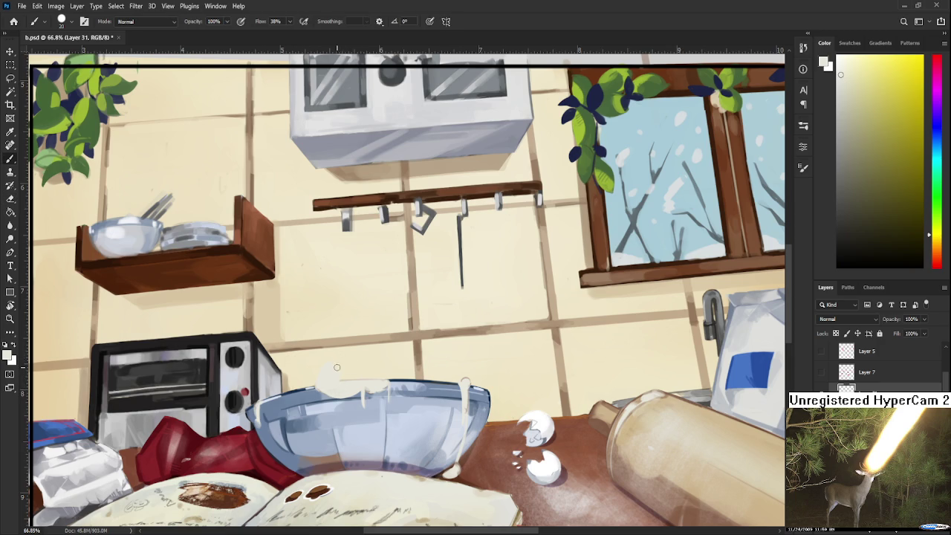
{"action": "key", "text": "bracketright"}
{"action": "key", "text": "bracketright"}
{"action": "key", "text": "bracketright"}
{"action": "key", "text": "bracketleft"}
{"action": "key", "text": "bracketleft"}
{"action": "key", "text": "bracketleft"}
{"action": "left_click_drag", "start_coordinate": [340, 384], "coordinate": [331, 392]}
{"action": "key", "text": "e"}
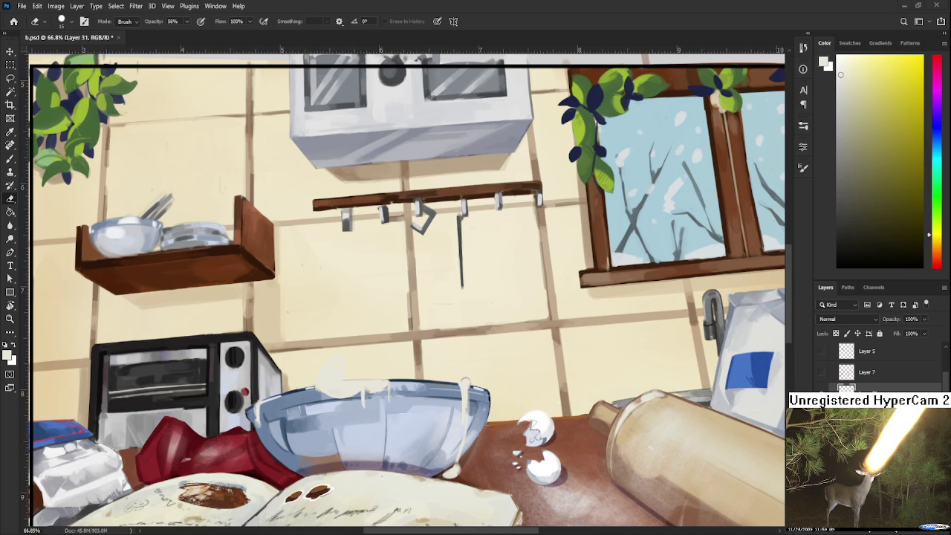
Eyedrop cream, pinkish-white and tan tones around the milk splash to paint it
{"action": "left_click_drag", "start_coordinate": [491, 485], "coordinate": [461, 421]}
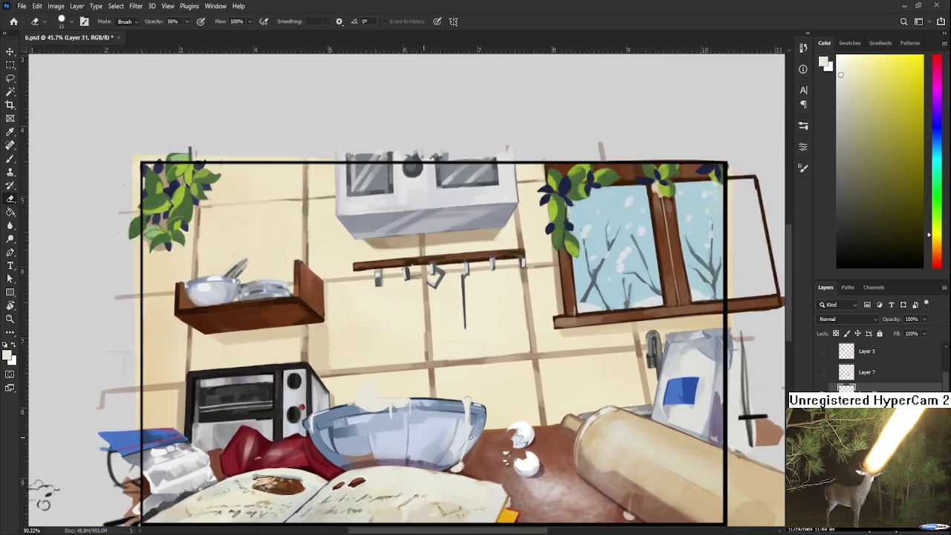
{"action": "scroll", "coordinate": [461, 421], "scroll_direction": "up", "scroll_amount": 1}
{"action": "key", "text": "b"}
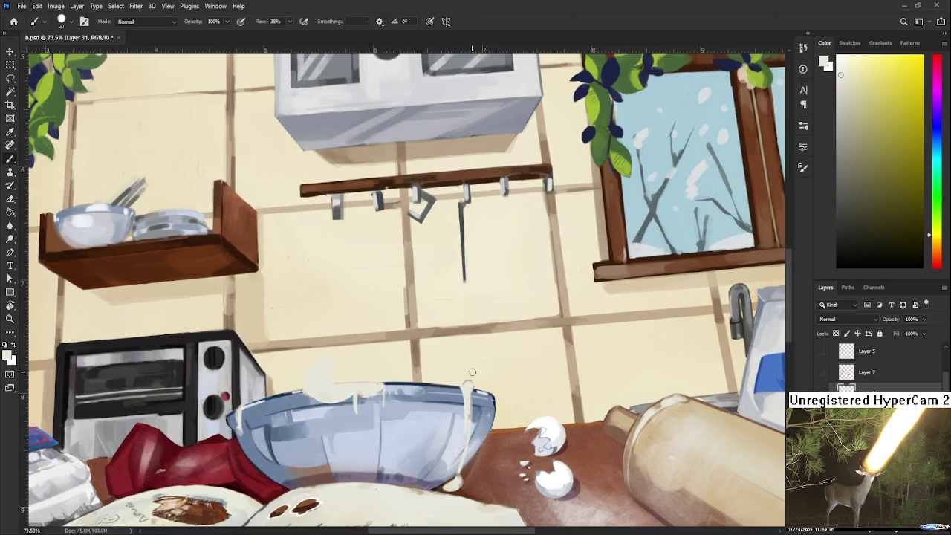
{"action": "left_click", "coordinate": [309, 365], "text": "alt"}
{"action": "left_click", "coordinate": [543, 437], "text": "alt"}
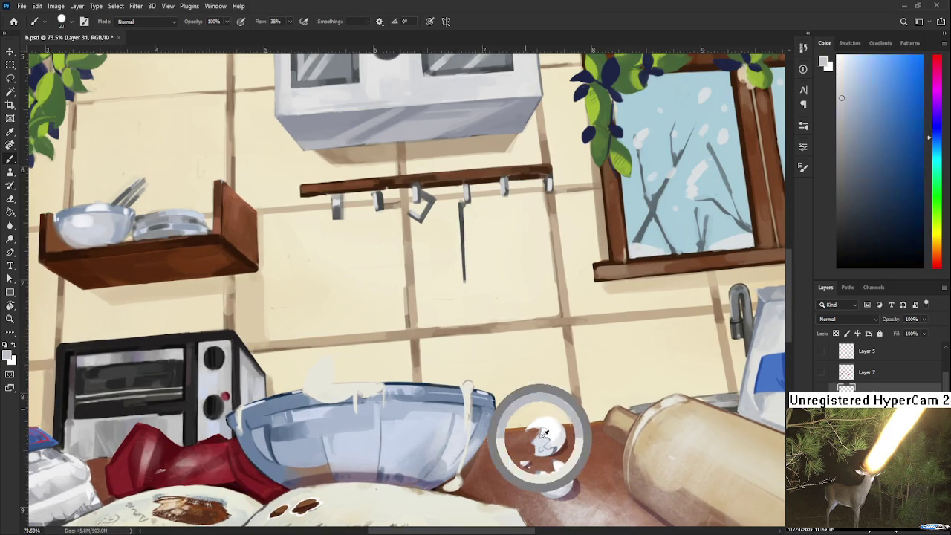
{"action": "left_click", "coordinate": [318, 367], "text": "alt"}
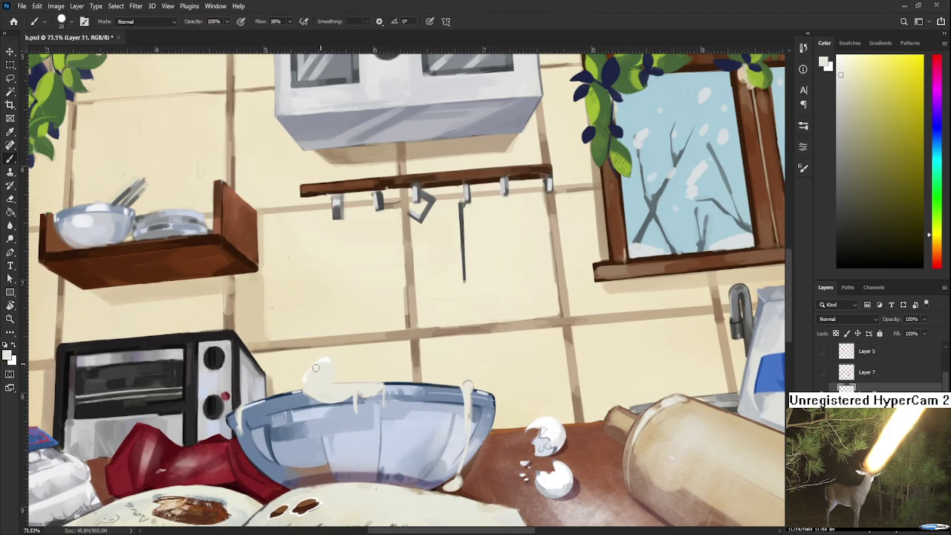
{"action": "left_click", "coordinate": [322, 369], "text": "alt"}
{"action": "left_click", "coordinate": [325, 370], "text": "alt"}
{"action": "left_click", "coordinate": [324, 368], "text": "alt"}
{"action": "left_click", "coordinate": [330, 364], "text": "alt"}
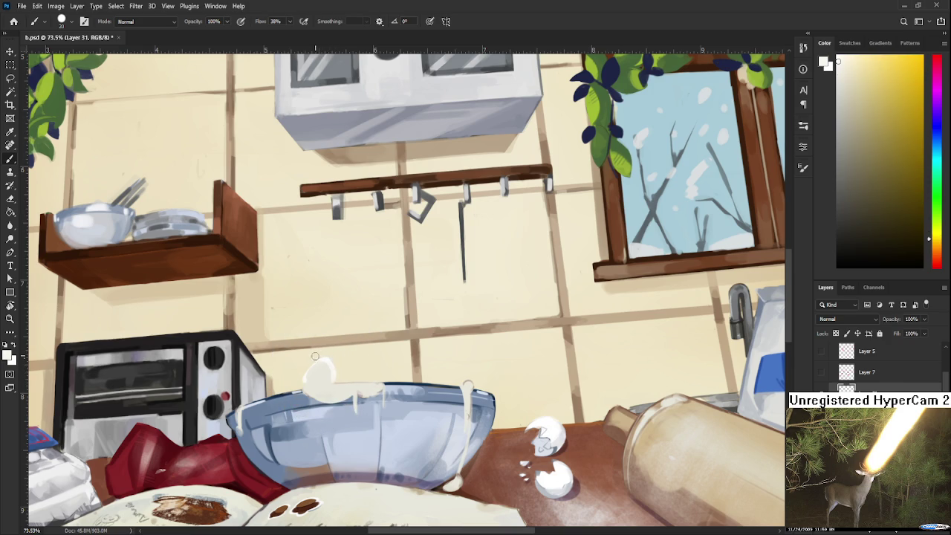
{"action": "left_click", "coordinate": [330, 364], "text": "alt"}
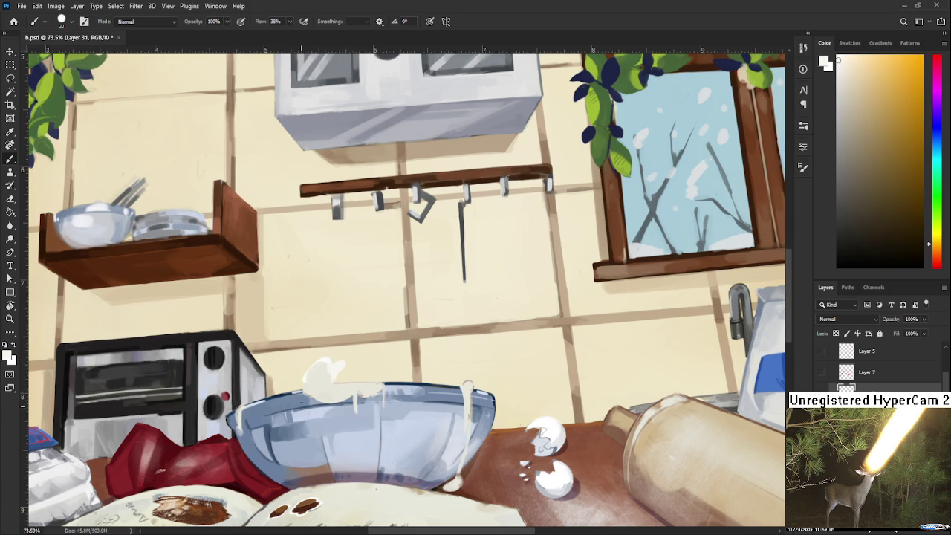
{"action": "key", "text": "e"}
{"action": "key", "text": "b"}
{"action": "scroll", "coordinate": [360, 367], "scroll_direction": "down", "scroll_amount": 3}
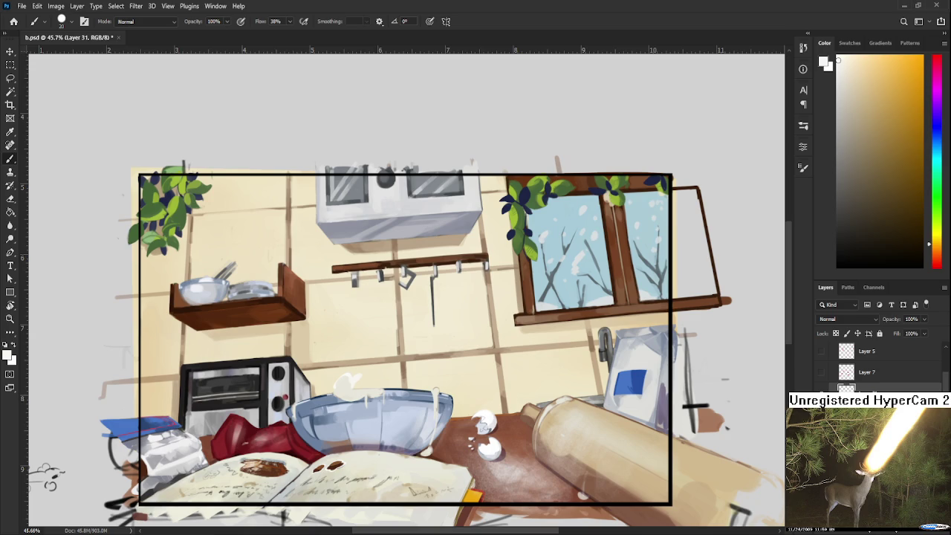
Place the garnished cola photo and scale it down into the scene
{"action": "left_click_drag", "start_coordinate": [434, 334], "coordinate": [435, 336]}
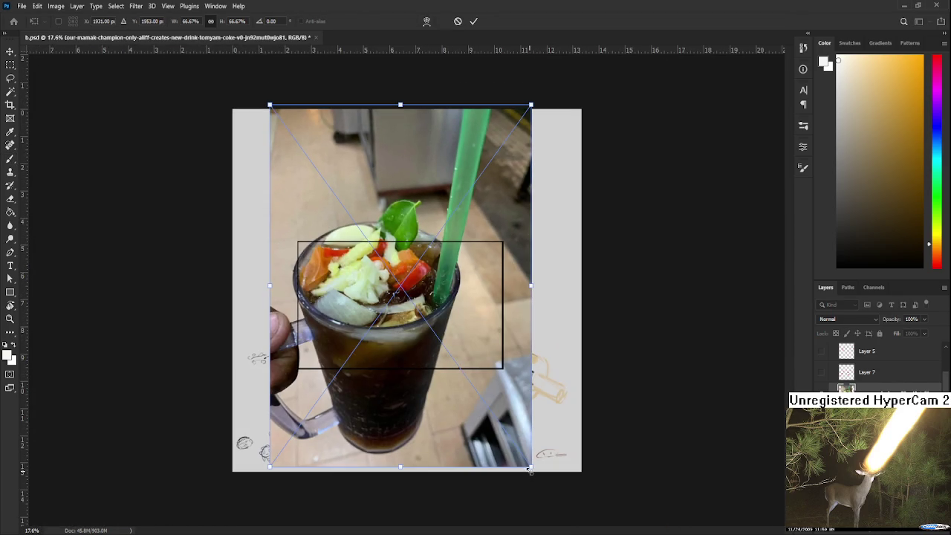
{"action": "mouse_move", "coordinate": [529, 470]}
{"action": "left_mouse_down"}
{"action": "mouse_move", "coordinate": [371, 249]}
{"action": "mouse_move", "coordinate": [376, 347]}
{"action": "left_mouse_up"}
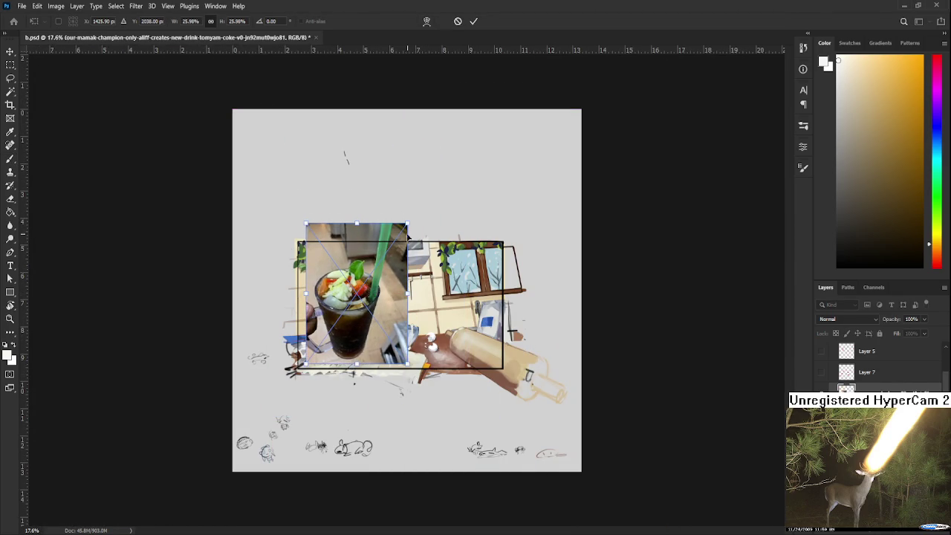
{"action": "left_click_drag", "start_coordinate": [407, 223], "coordinate": [384, 256]}
{"action": "mouse_move", "coordinate": [368, 312]}
{"action": "left_mouse_down"}
{"action": "mouse_move", "coordinate": [361, 308]}
{"action": "mouse_move", "coordinate": [278, 403]}
{"action": "left_mouse_up"}
{"action": "scroll", "coordinate": [362, 309], "scroll_direction": "up", "scroll_amount": 3}
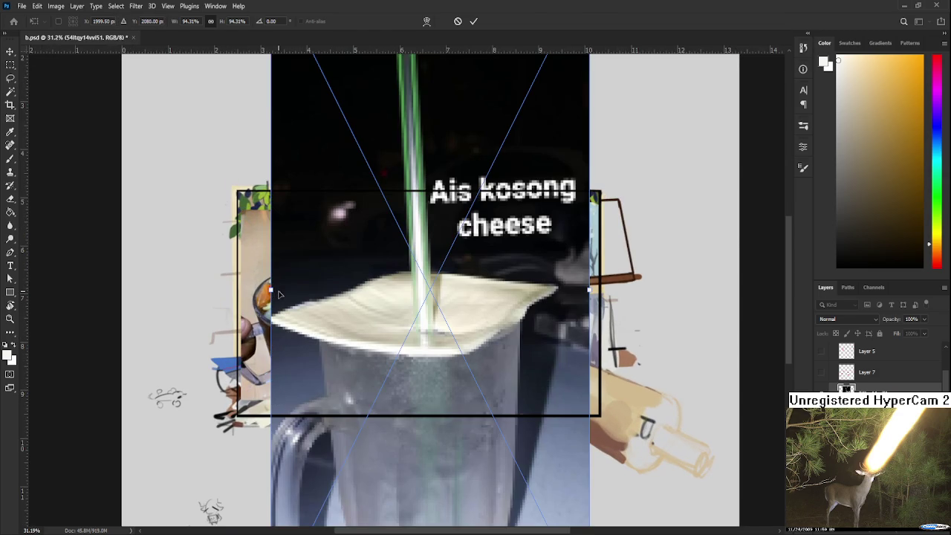
Narrow the Ais kosong cheese photo beside the cola, commit it, and cancel the extra photo
{"action": "mouse_move", "coordinate": [272, 291]}
{"action": "left_mouse_down"}
{"action": "mouse_move", "coordinate": [492, 289]}
{"action": "mouse_move", "coordinate": [423, 332]}
{"action": "left_mouse_up"}
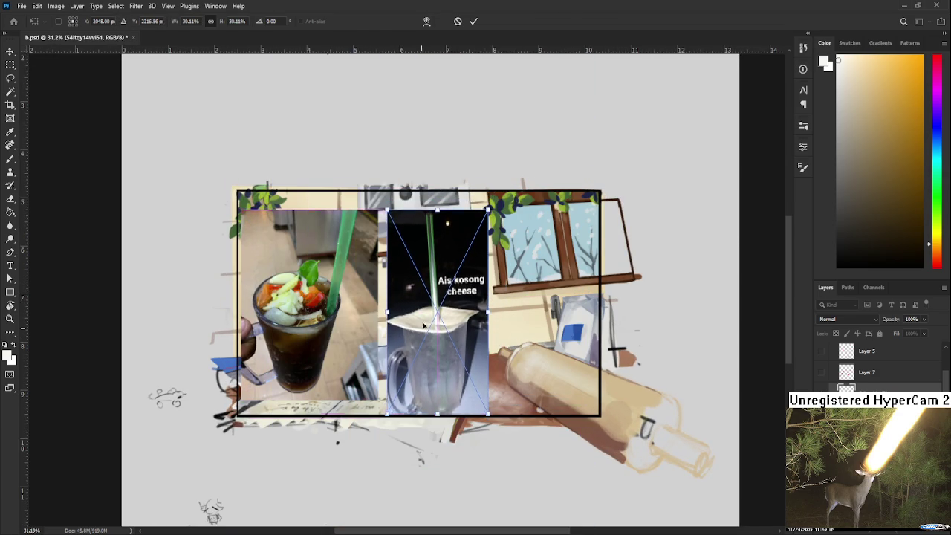
{"action": "key", "text": "Return"}
{"action": "key", "text": "Escape"}
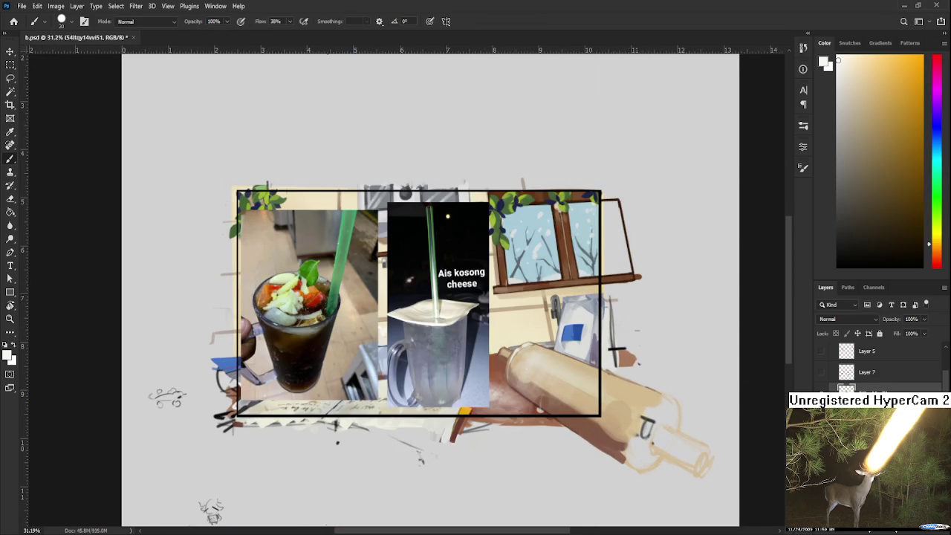
{"action": "scroll", "coordinate": [332, 335], "scroll_direction": "up", "scroll_amount": 1}
{"action": "scroll", "coordinate": [331, 336], "scroll_direction": "up", "scroll_amount": 1}
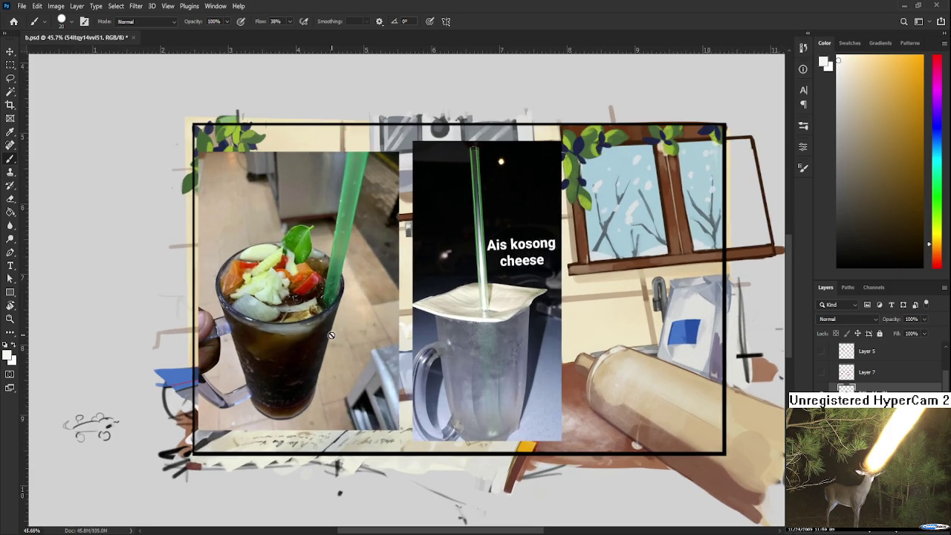
{"action": "scroll", "coordinate": [331, 336], "scroll_direction": "up", "scroll_amount": 1}
{"action": "left_click_drag", "start_coordinate": [342, 350], "coordinate": [385, 381]}
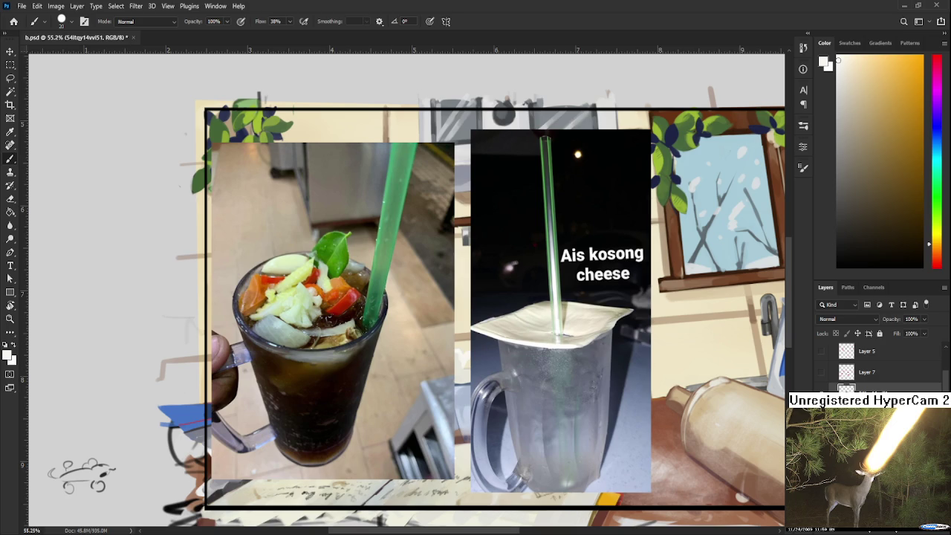
{"action": "left_click_drag", "start_coordinate": [509, 316], "coordinate": [494, 340]}
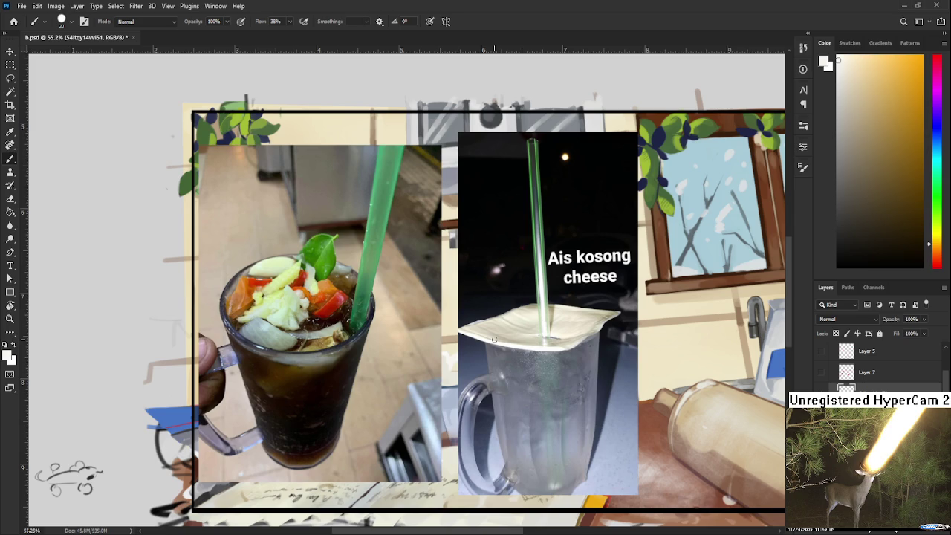
{"action": "scroll", "coordinate": [321, 300], "scroll_direction": "up", "scroll_amount": 2}
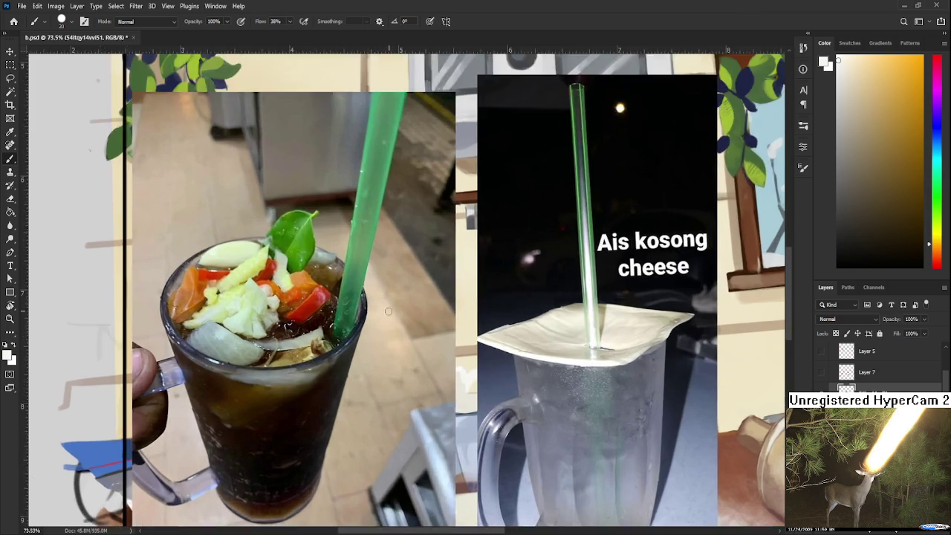
Zoom the canvas out from about 158% to 55.2%
{"action": "scroll", "coordinate": [321, 300], "scroll_direction": "up", "scroll_amount": 2}
{"action": "scroll", "coordinate": [321, 300], "scroll_direction": "up", "scroll_amount": 2}
{"action": "scroll", "coordinate": [324, 334], "scroll_direction": "up", "scroll_amount": 2}
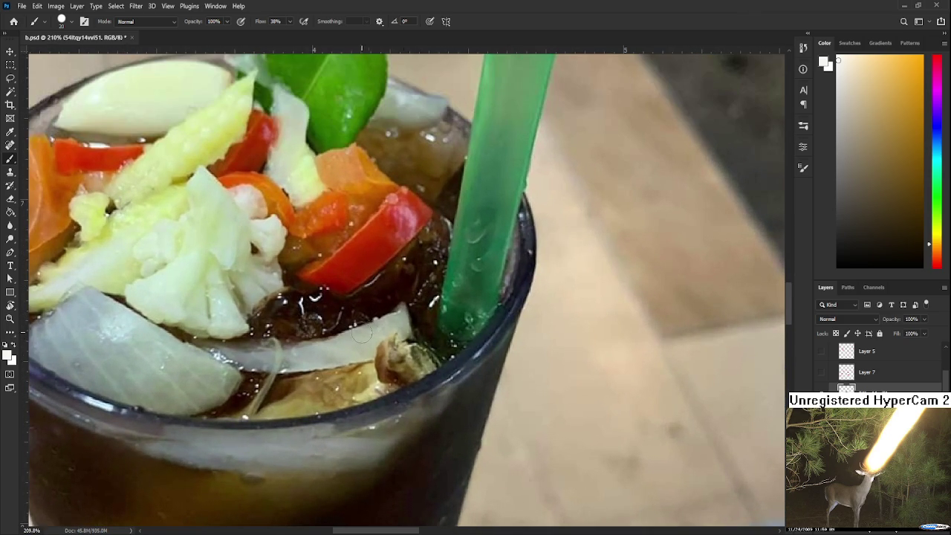
{"action": "scroll", "coordinate": [362, 336], "scroll_direction": "down", "scroll_amount": 1}
{"action": "scroll", "coordinate": [361, 336], "scroll_direction": "down", "scroll_amount": 1}
{"action": "scroll", "coordinate": [362, 331], "scroll_direction": "down", "scroll_amount": 1}
{"action": "scroll", "coordinate": [364, 327], "scroll_direction": "down", "scroll_amount": 1}
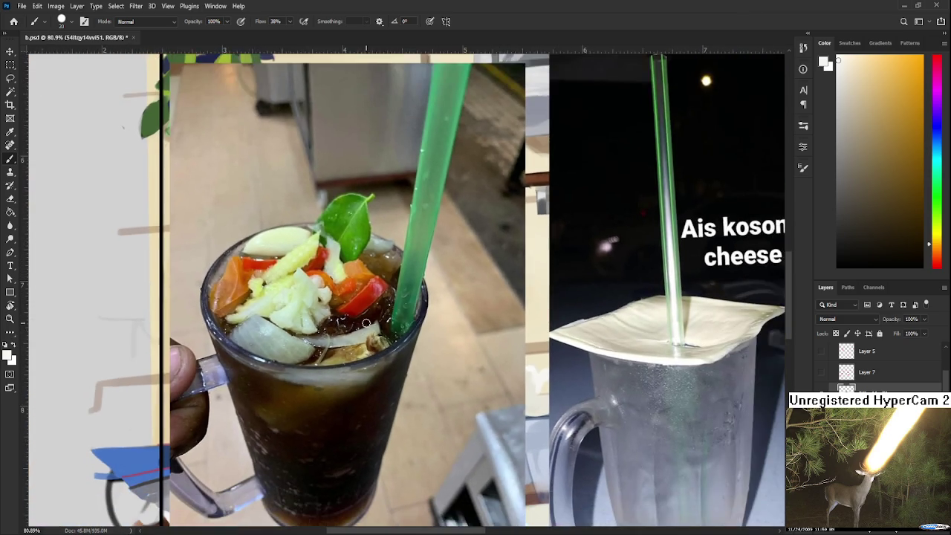
{"action": "scroll", "coordinate": [371, 319], "scroll_direction": "down", "scroll_amount": 2}
{"action": "scroll", "coordinate": [371, 319], "scroll_direction": "down", "scroll_amount": 1}
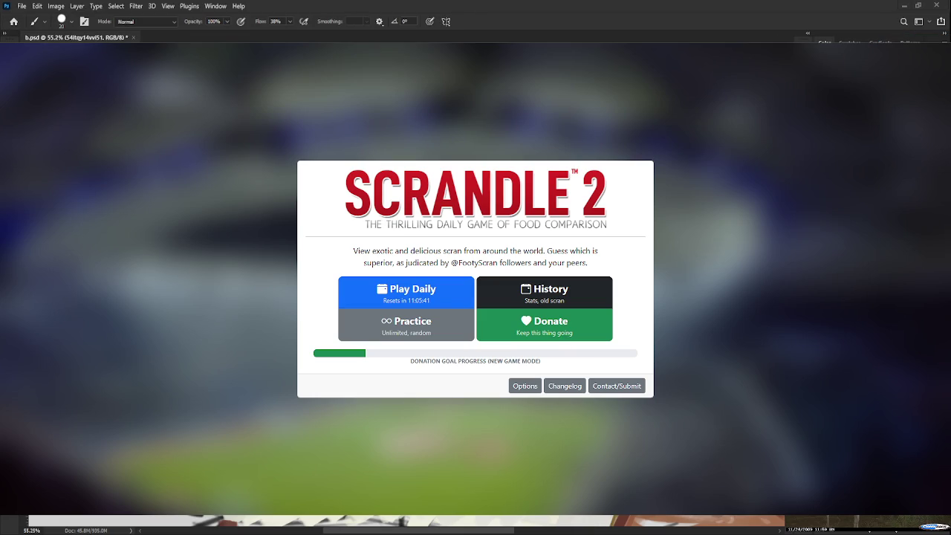
Start today's Scrandle 2 daily game
{"action": "left_click", "coordinate": [402, 298]}
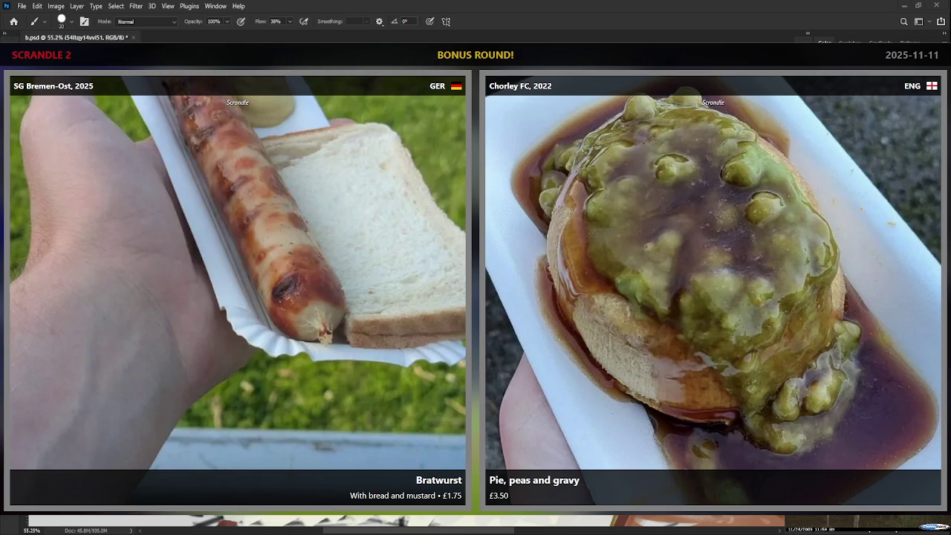
Vote Pie, peas and gravy, then Steak pie meal deal, then Sensational popcorn
{"action": "left_click", "coordinate": [710, 341]}
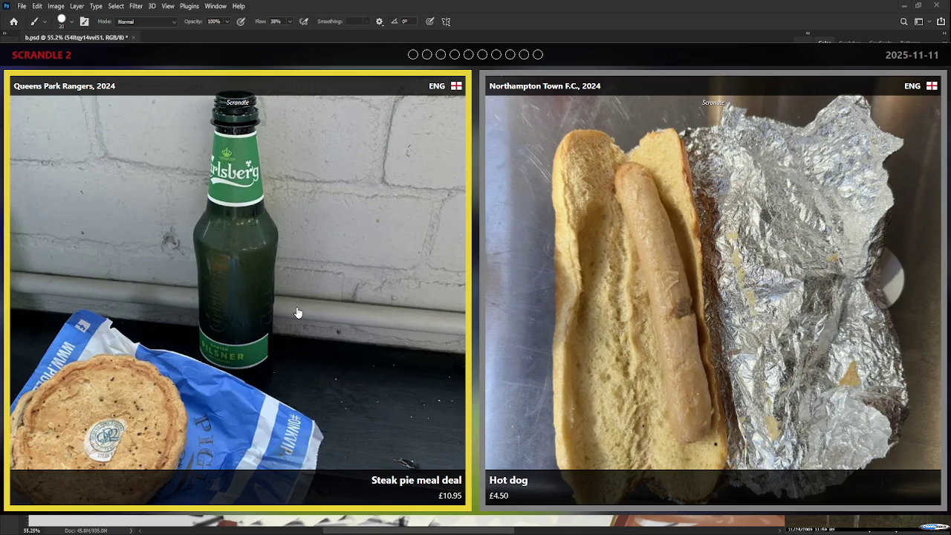
{"action": "left_click", "coordinate": [255, 347]}
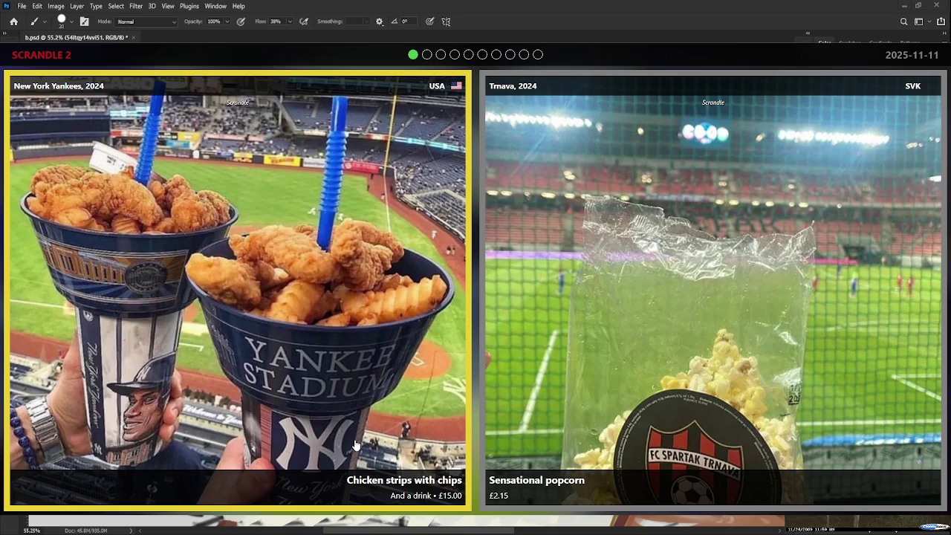
{"action": "left_click", "coordinate": [617, 389]}
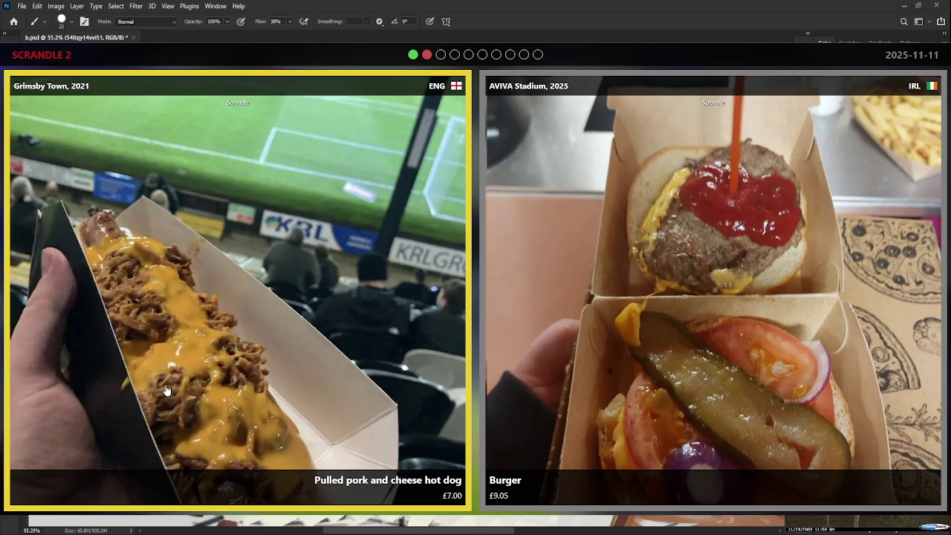
Pick the Pulled pork and cheese hot dog over the Burger
{"action": "left_click", "coordinate": [165, 391]}
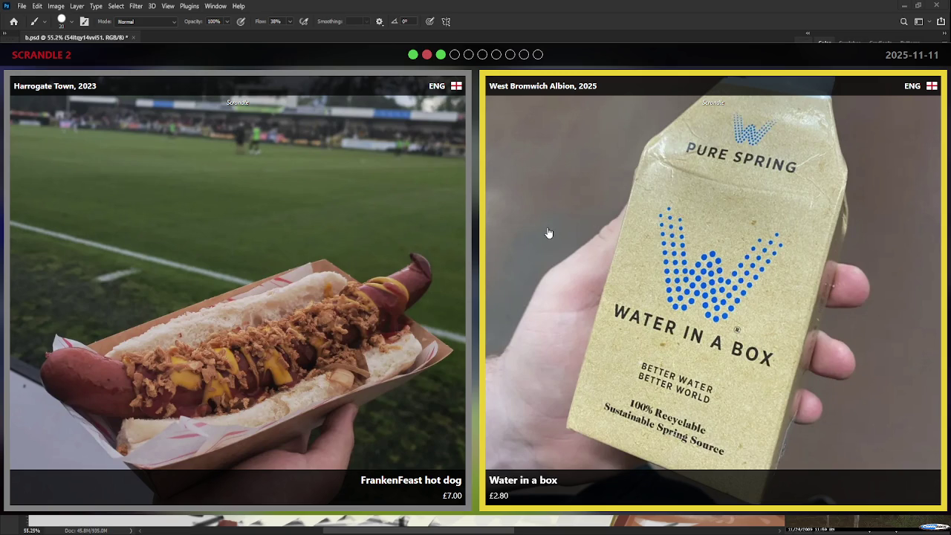
Choose Harrogate Town's FrankenFeast hot dog over Water in a box
{"action": "left_click", "coordinate": [436, 262]}
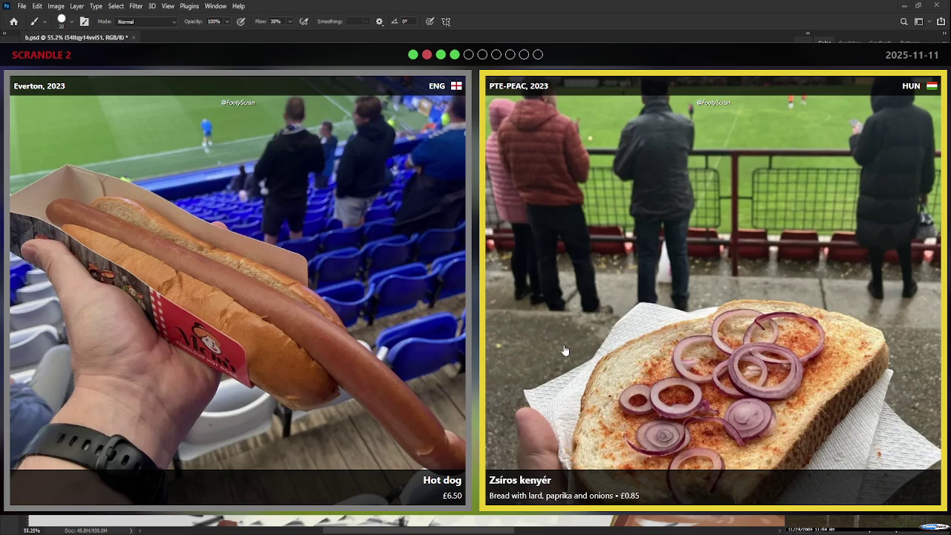
Choose Everton's £6.50 Hot dog over the Zsíros kenyér
{"action": "left_click", "coordinate": [384, 347]}
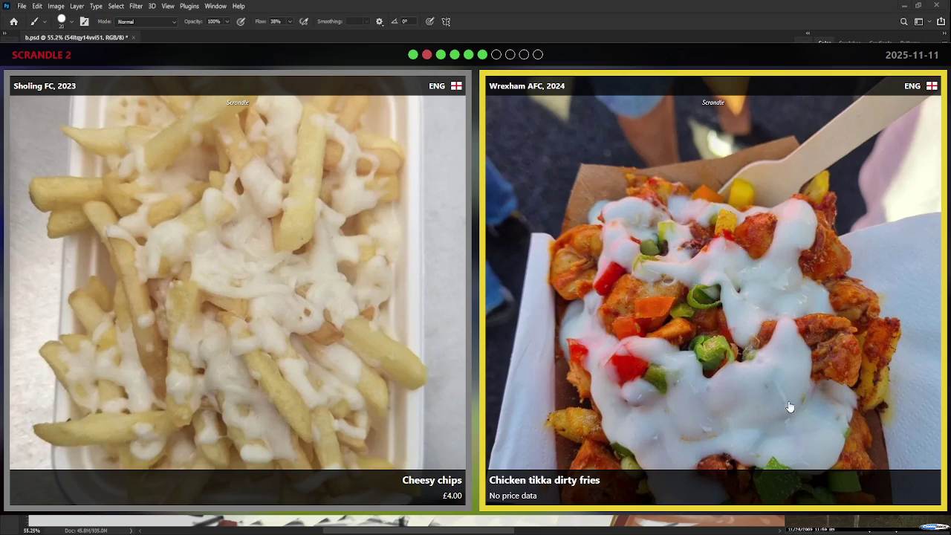
Pick Chicken tikka dirty fries over Cheesy chips, then Arsenal's pizza over Aberdeen's burger
{"action": "left_click", "coordinate": [773, 361]}
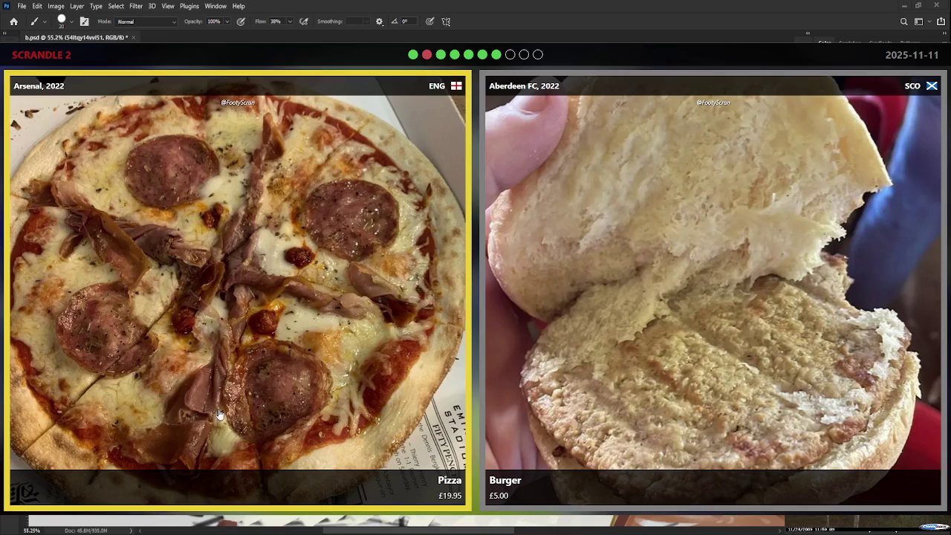
{"action": "left_click", "coordinate": [195, 399]}
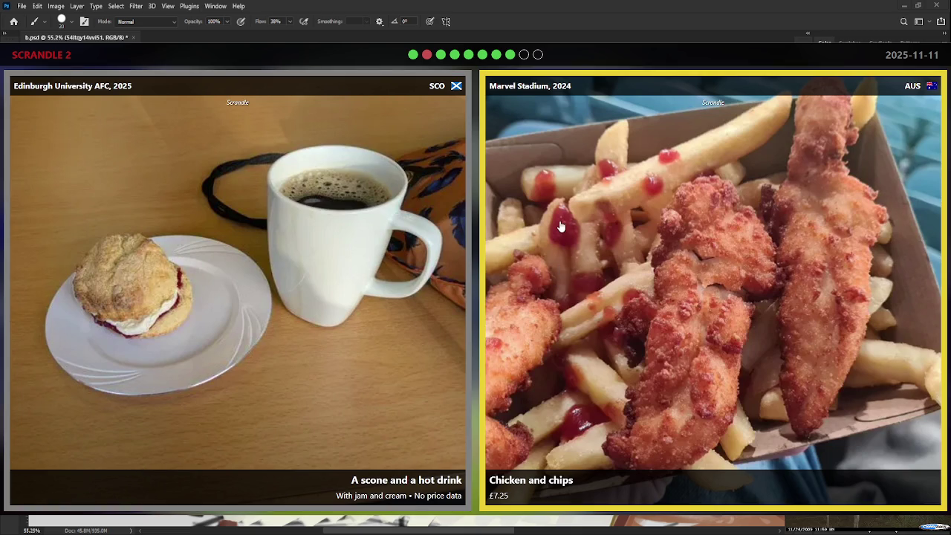
Pick the wrong card in scone vs chicken and chips, then advance to Sholing cheesy chips vs Livingston pie
{"action": "left_click", "coordinate": [278, 399]}
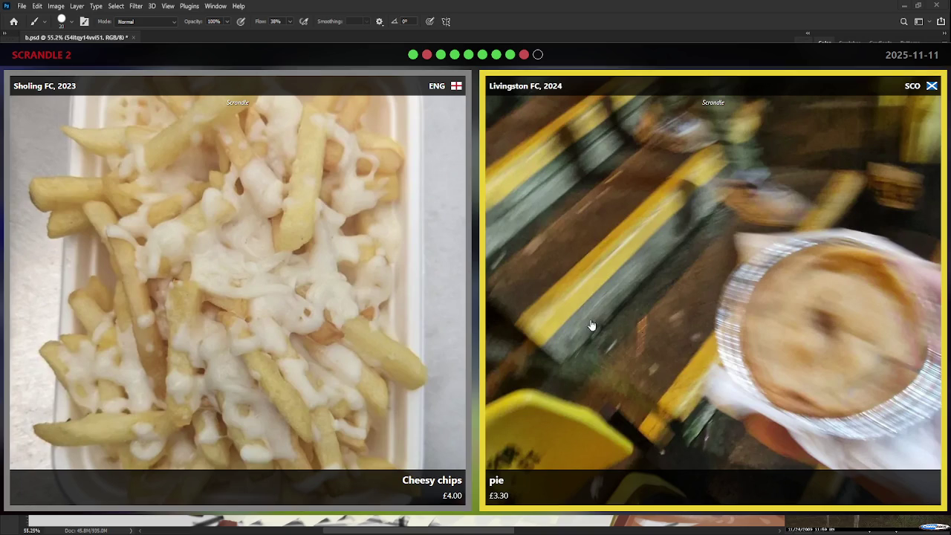
{"action": "left_click", "coordinate": [744, 357]}
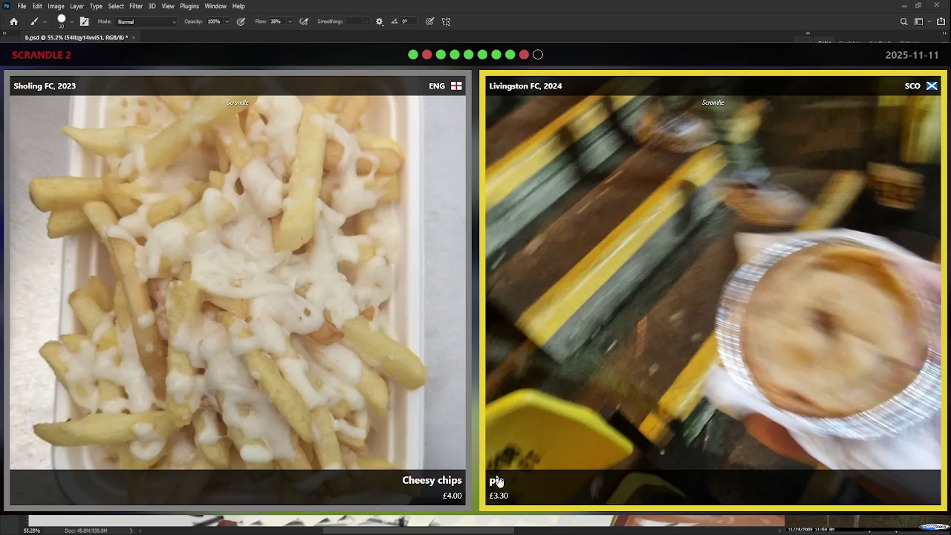